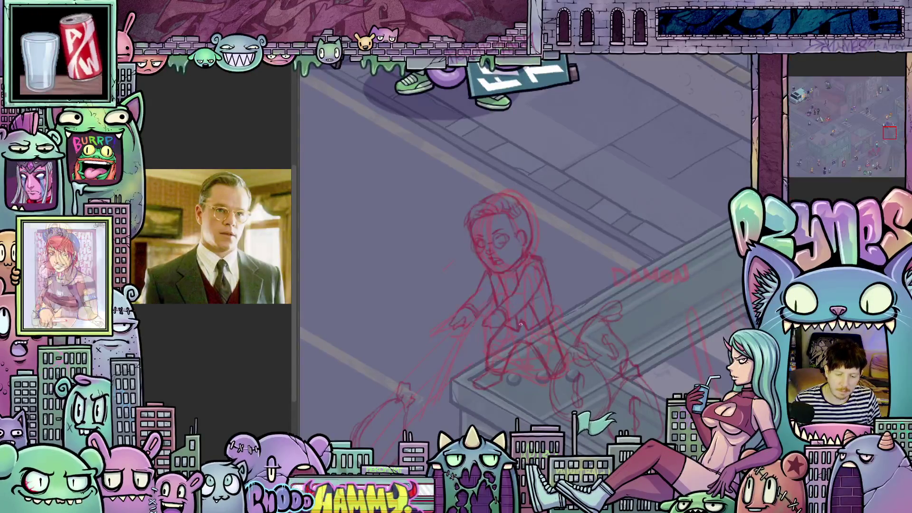
- Zoom and pan across the city scene to frame the mermaid man and the sketches
{"action": "scroll", "coordinate": [527, 318], "scroll_direction": "up", "scroll_amount": 2}
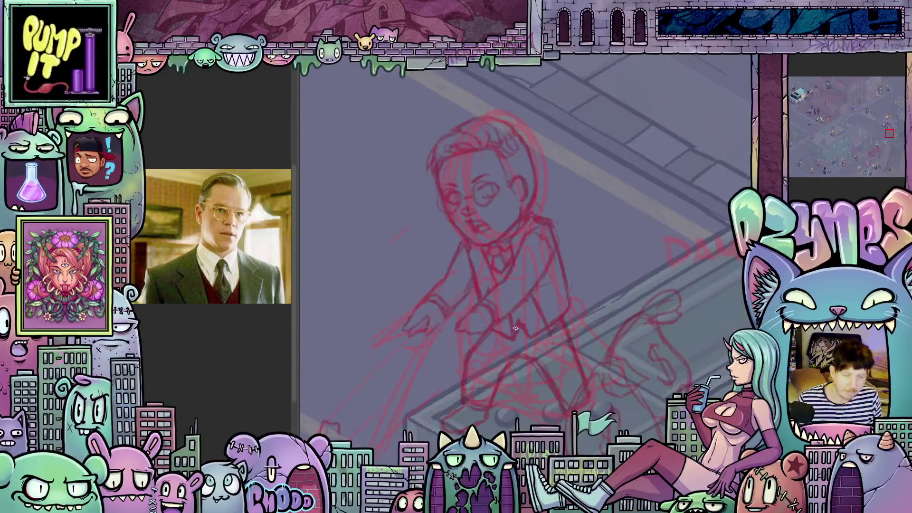
{"action": "scroll", "coordinate": [515, 328], "scroll_direction": "down", "scroll_amount": 2}
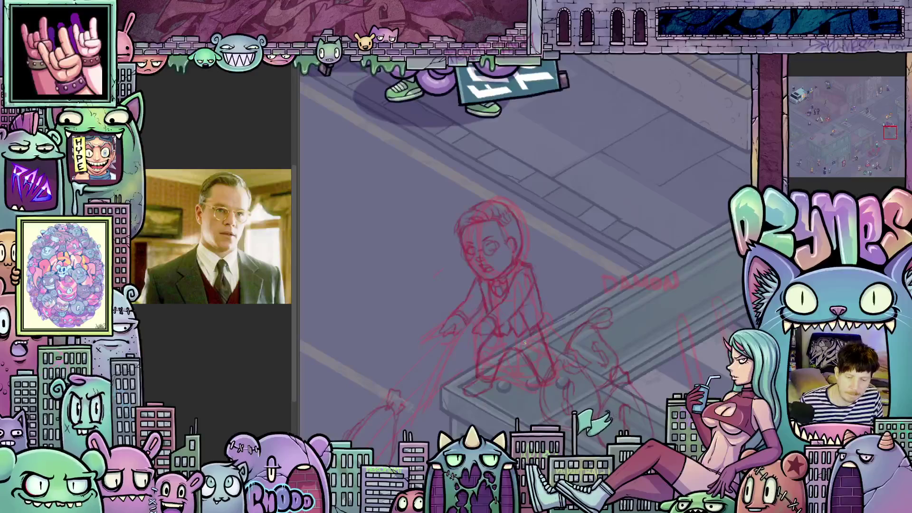
{"action": "scroll", "coordinate": [524, 343], "scroll_direction": "up", "scroll_amount": 2}
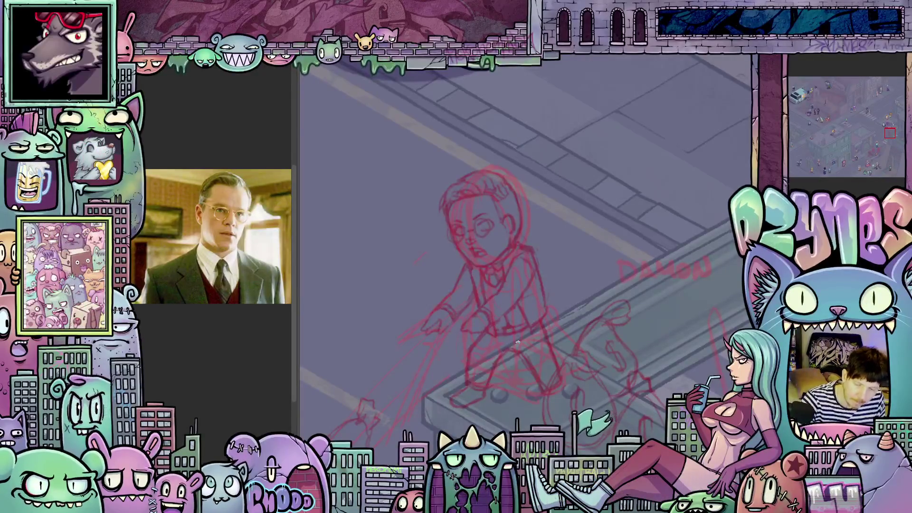
{"action": "scroll", "coordinate": [517, 342], "scroll_direction": "down", "scroll_amount": 3}
{"action": "mouse_move", "coordinate": [418, 361]}
{"action": "left_mouse_down"}
{"action": "mouse_move", "coordinate": [545, 322]}
{"action": "mouse_move", "coordinate": [608, 159]}
{"action": "mouse_move", "coordinate": [634, 180]}
{"action": "left_mouse_up"}
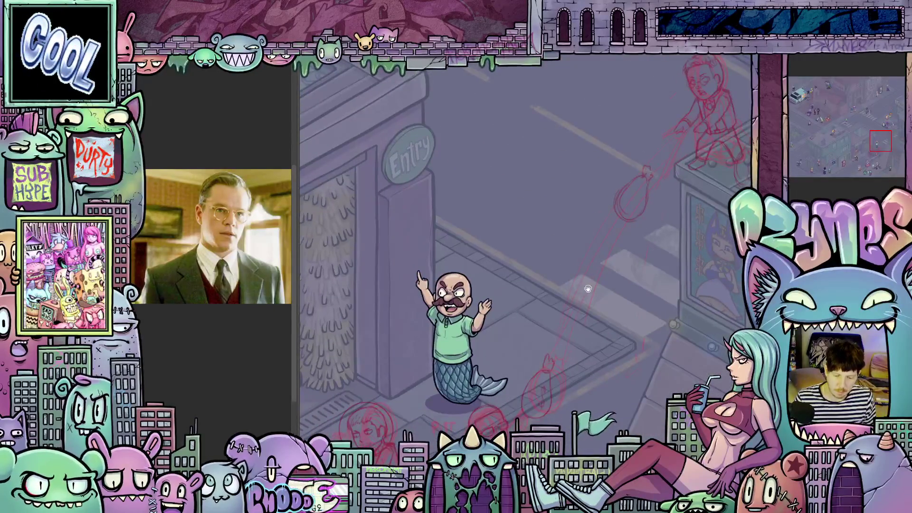
{"action": "scroll", "coordinate": [588, 288], "scroll_direction": "down", "scroll_amount": 2}
{"action": "mouse_move", "coordinate": [603, 317]}
{"action": "left_mouse_down"}
{"action": "mouse_move", "coordinate": [578, 291]}
{"action": "mouse_move", "coordinate": [605, 266]}
{"action": "left_mouse_up"}
{"action": "left_click_drag", "start_coordinate": [595, 327], "coordinate": [615, 277]}
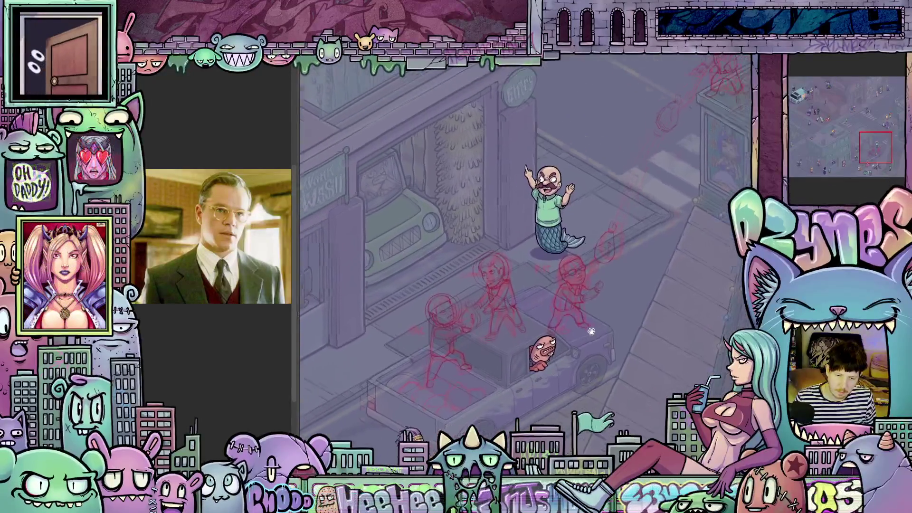
{"action": "left_click_drag", "start_coordinate": [591, 331], "coordinate": [576, 347]}
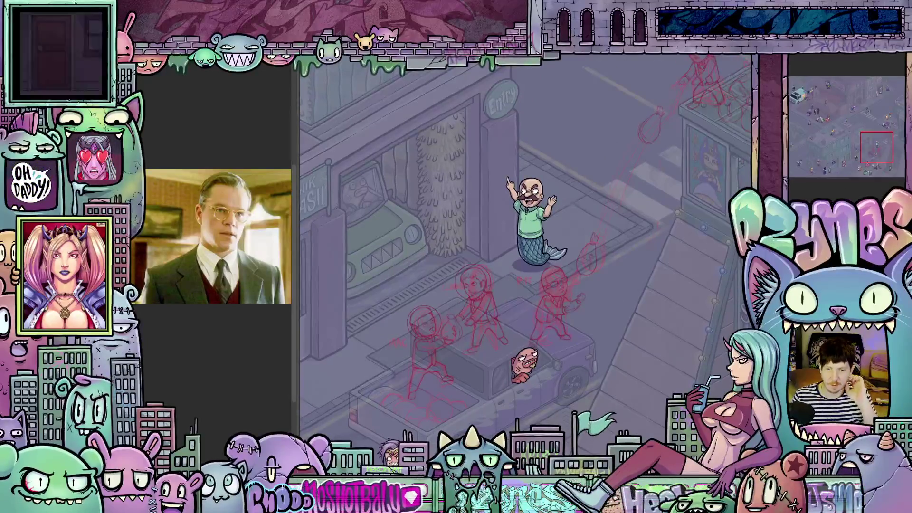
{"action": "scroll", "coordinate": [667, 109], "scroll_direction": "up", "scroll_amount": 4}
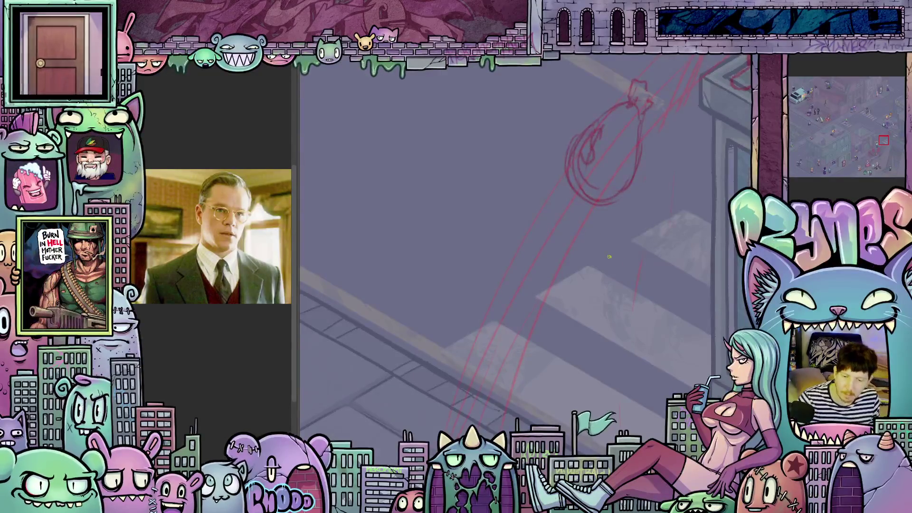
{"action": "scroll", "coordinate": [609, 256], "scroll_direction": "down", "scroll_amount": 5}
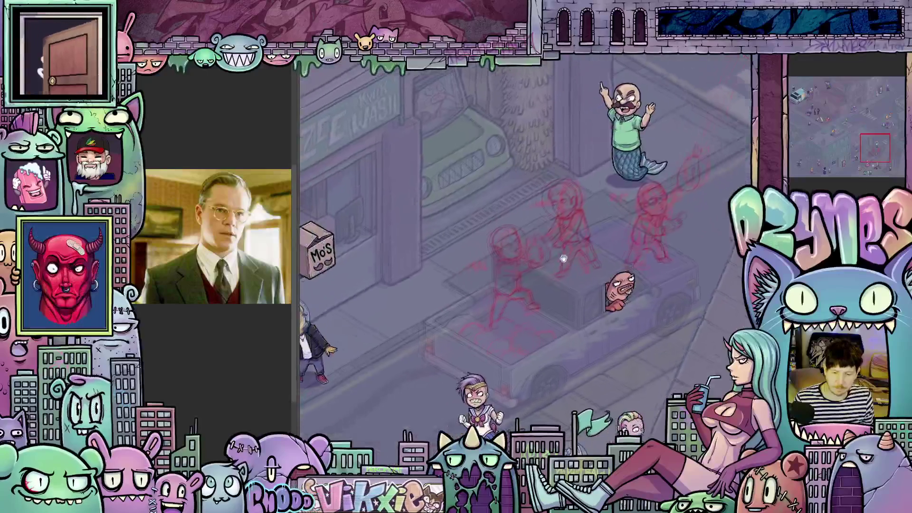
{"action": "scroll", "coordinate": [563, 258], "scroll_direction": "up", "scroll_amount": 3}
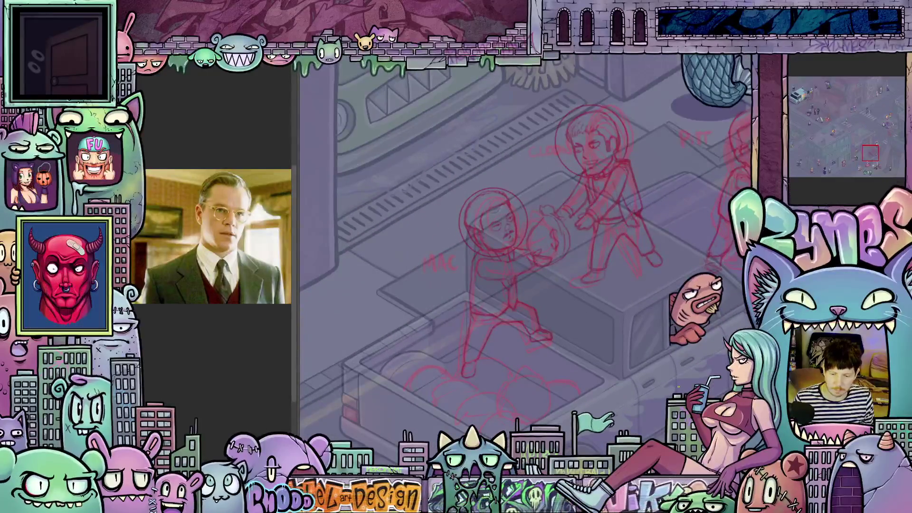
{"action": "scroll", "coordinate": [608, 342], "scroll_direction": "down", "scroll_amount": 1}
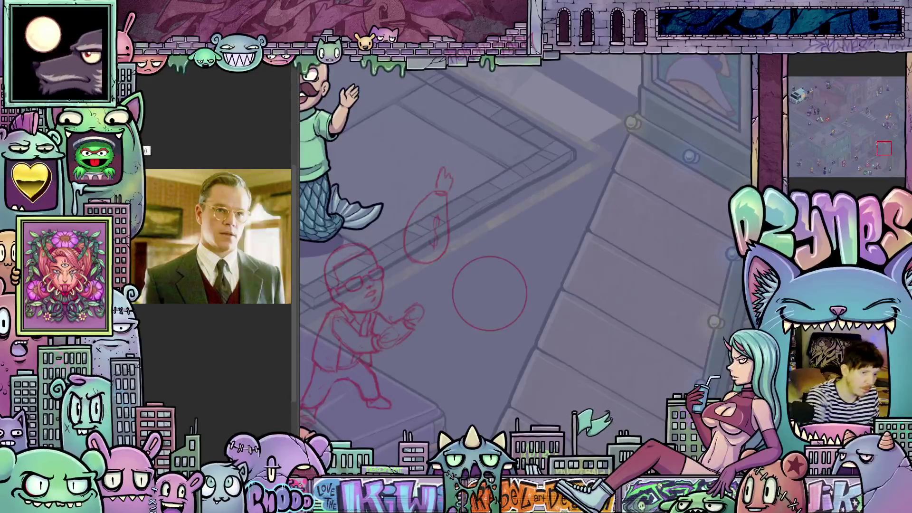
- Lasso the red circle, then move and scale it over the glasses-wearing man's head
{"action": "mouse_move", "coordinate": [540, 293]}
{"action": "left_mouse_down"}
{"action": "mouse_move", "coordinate": [489, 254]}
{"action": "mouse_move", "coordinate": [444, 304]}
{"action": "left_mouse_up"}
{"action": "left_click_drag", "start_coordinate": [506, 368], "coordinate": [587, 389]}
{"action": "left_click", "coordinate": [590, 388]}
{"action": "mouse_move", "coordinate": [590, 346]}
{"action": "left_mouse_down"}
{"action": "mouse_move", "coordinate": [454, 334]}
{"action": "mouse_move", "coordinate": [477, 363]}
{"action": "left_mouse_up"}
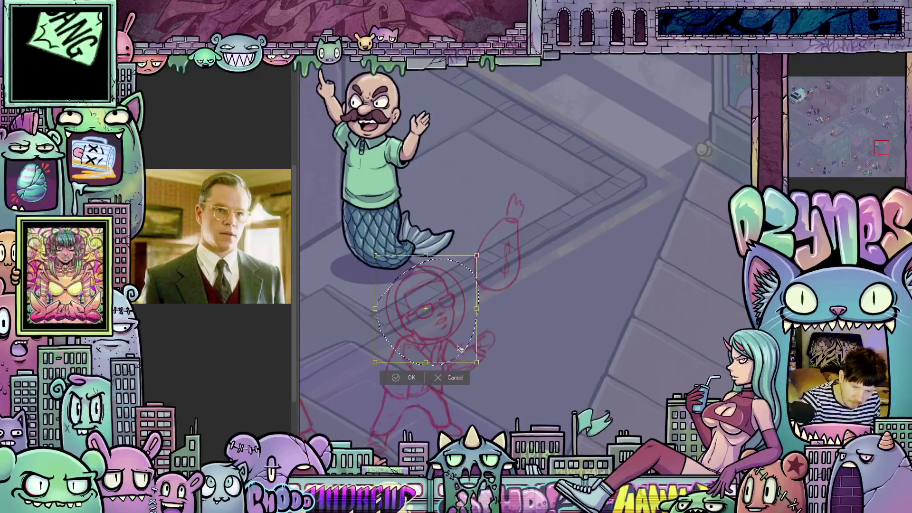
{"action": "left_click_drag", "start_coordinate": [460, 349], "coordinate": [461, 351]}
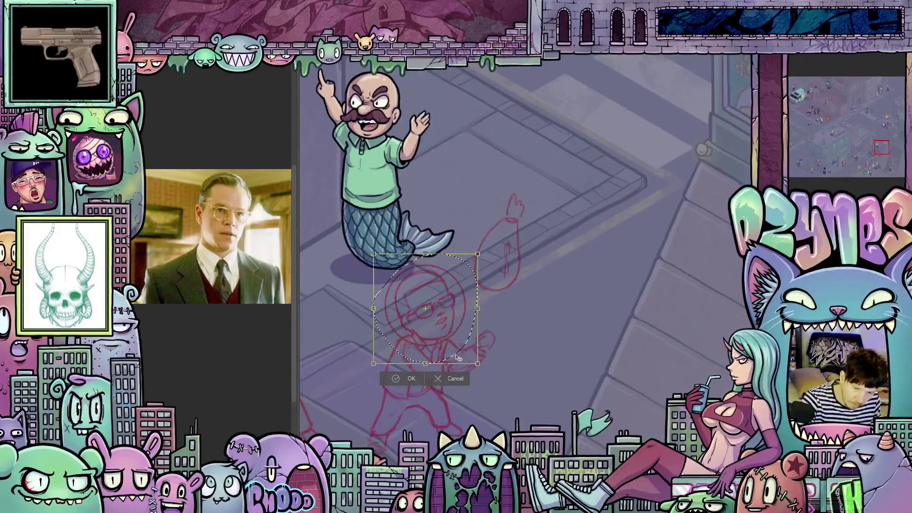
{"action": "left_click", "coordinate": [411, 378]}
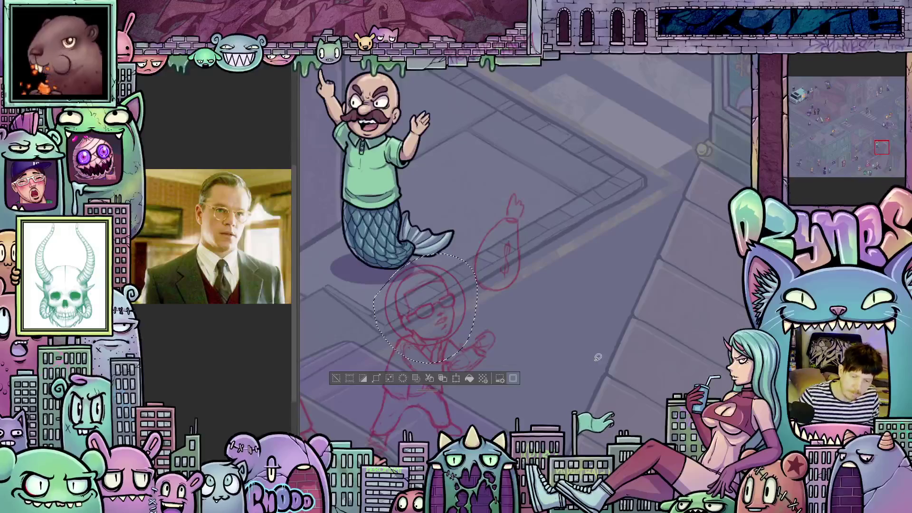
- Bring the suited figure by the railing into view and draw a red circle beside it
{"action": "scroll", "coordinate": [584, 348], "scroll_direction": "down", "scroll_amount": 5}
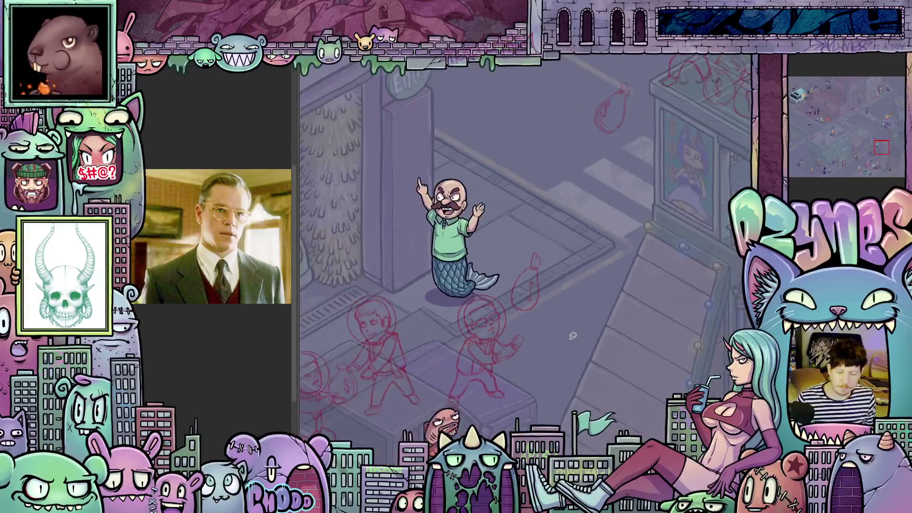
{"action": "mouse_move", "coordinate": [606, 299]}
{"action": "left_mouse_down"}
{"action": "mouse_move", "coordinate": [584, 266]}
{"action": "mouse_move", "coordinate": [446, 375]}
{"action": "left_mouse_up"}
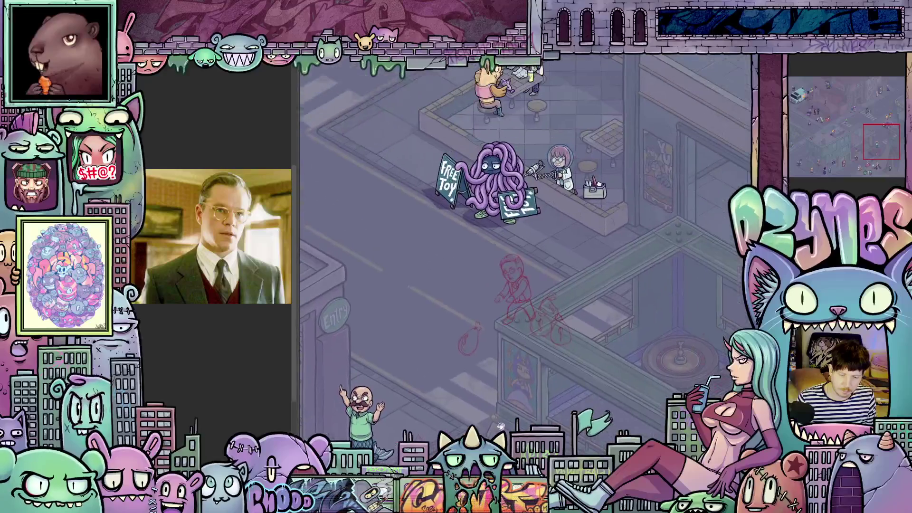
{"action": "scroll", "coordinate": [528, 271], "scroll_direction": "up", "scroll_amount": 4}
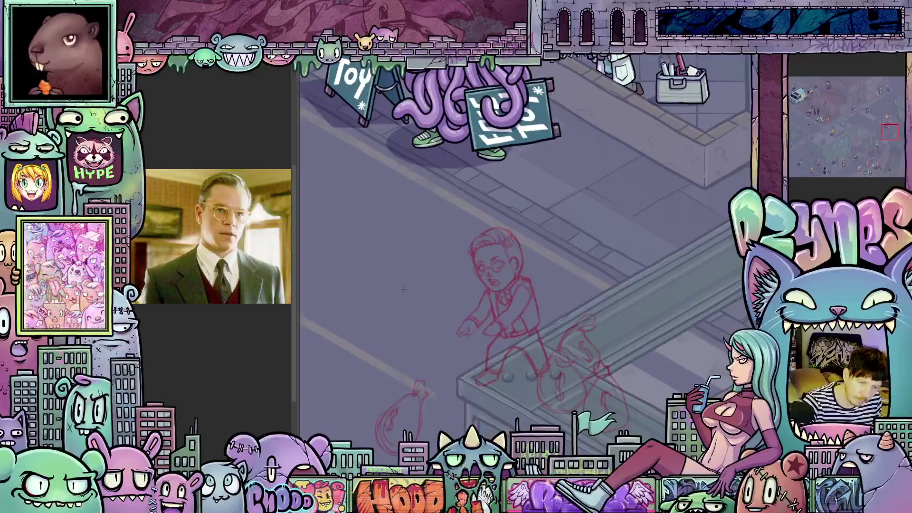
{"action": "left_click_drag", "start_coordinate": [415, 276], "coordinate": [440, 249]}
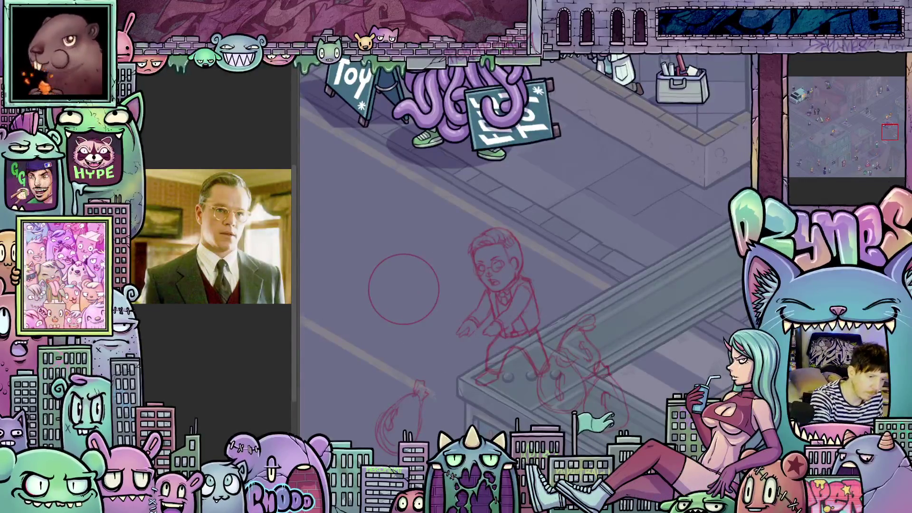
- Remove two stray loop strokes, then select the red circle for transforming
{"action": "mouse_move", "coordinate": [445, 389]}
{"action": "left_mouse_down"}
{"action": "mouse_move", "coordinate": [441, 267]}
{"action": "mouse_move", "coordinate": [394, 408]}
{"action": "left_mouse_up"}
{"action": "key", "text": "ctrl+z"}
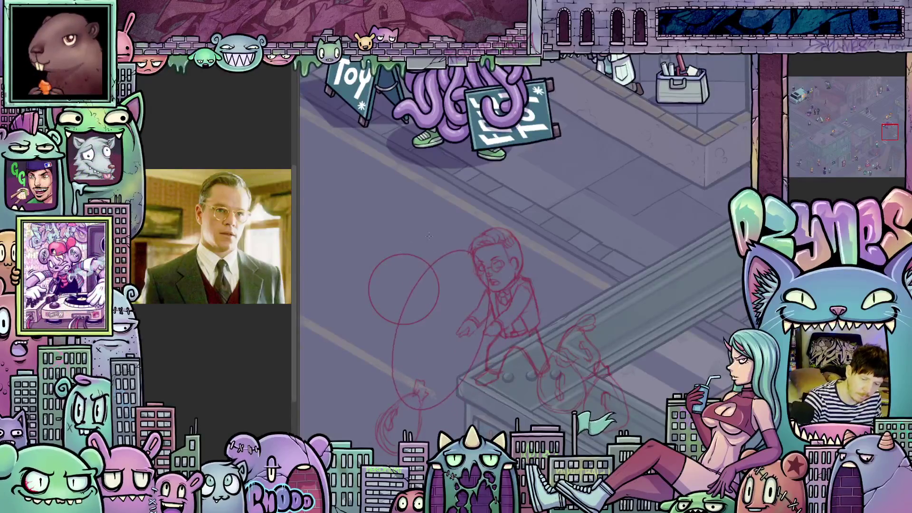
{"action": "key", "text": "ctrl+z"}
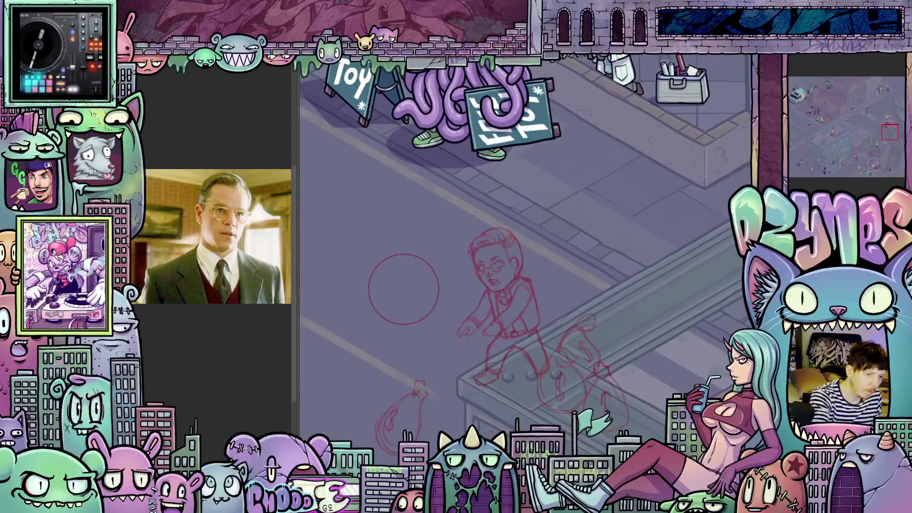
{"action": "mouse_move", "coordinate": [423, 237]}
{"action": "left_mouse_down"}
{"action": "mouse_move", "coordinate": [368, 239]}
{"action": "mouse_move", "coordinate": [391, 337]}
{"action": "mouse_move", "coordinate": [510, 283]}
{"action": "left_mouse_up"}
{"action": "left_click", "coordinate": [430, 356]}
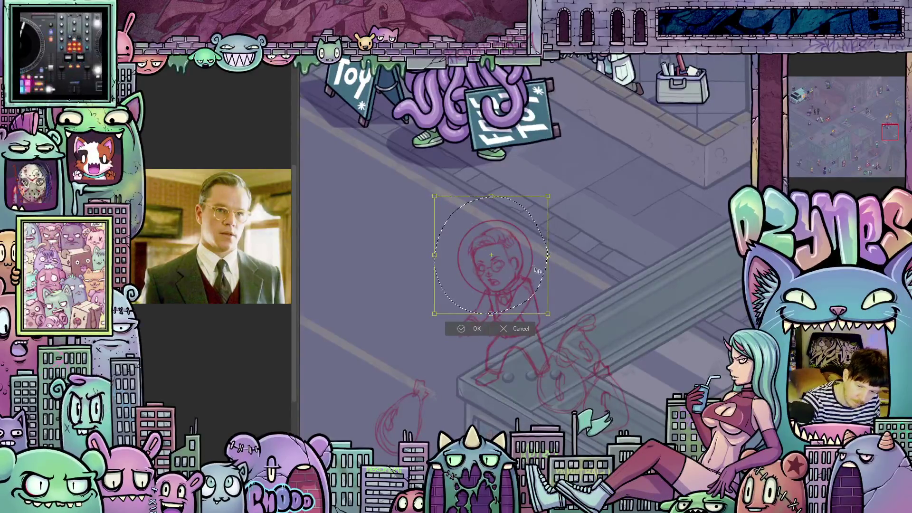
- Shrink the circle snugly over the head, commit it, deselect, and zoom out to another area
{"action": "left_click_drag", "start_coordinate": [537, 301], "coordinate": [536, 300]}
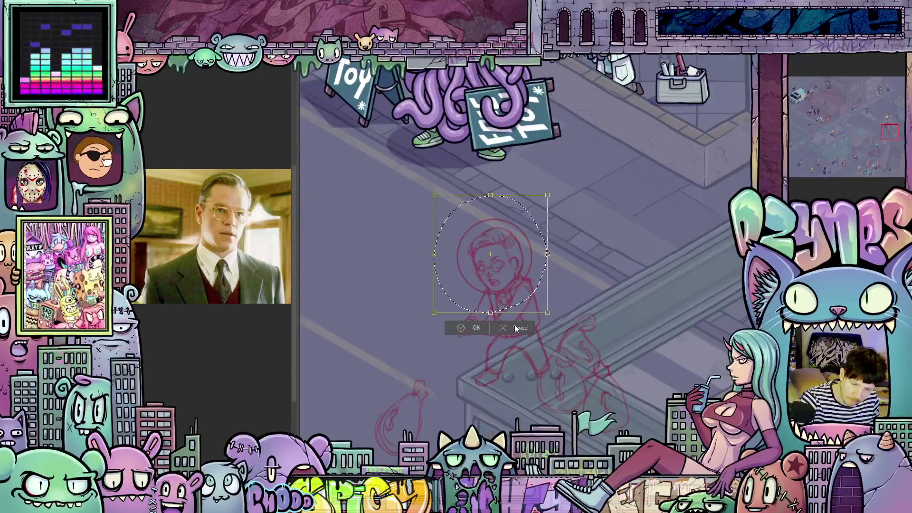
{"action": "left_click_drag", "start_coordinate": [440, 196], "coordinate": [441, 198]}
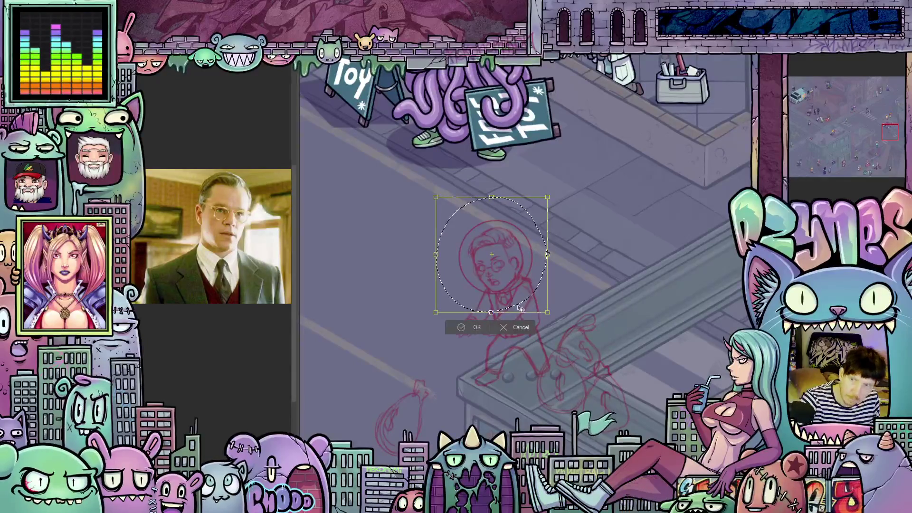
{"action": "key", "text": "Return"}
{"action": "key", "text": "ctrl+d"}
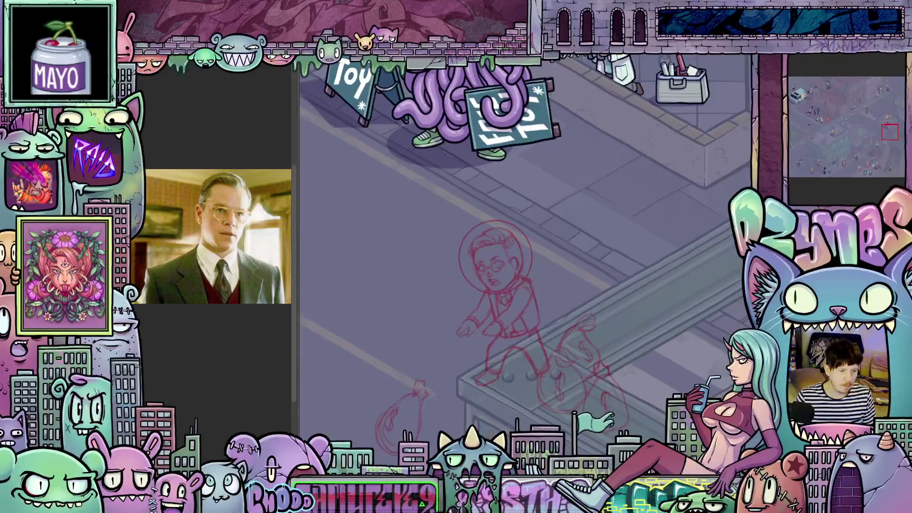
{"action": "left_click", "coordinate": [384, 261], "text": "ctrl+alt"}
{"action": "mouse_move", "coordinate": [384, 261]}
{"action": "left_mouse_down"}
{"action": "mouse_move", "coordinate": [463, 260]}
{"action": "mouse_move", "coordinate": [490, 273]}
{"action": "left_mouse_up"}
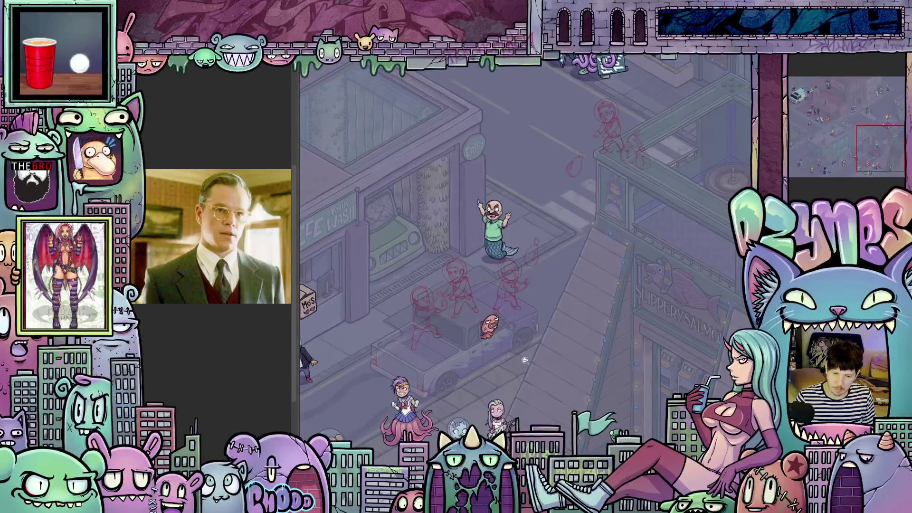
- Zoom in on the suited figure's feet and sketch another red dollar-sign money bag there
{"action": "left_click", "coordinate": [420, 325]}
{"action": "left_click", "coordinate": [420, 325]}
{"action": "left_click", "coordinate": [413, 320]}
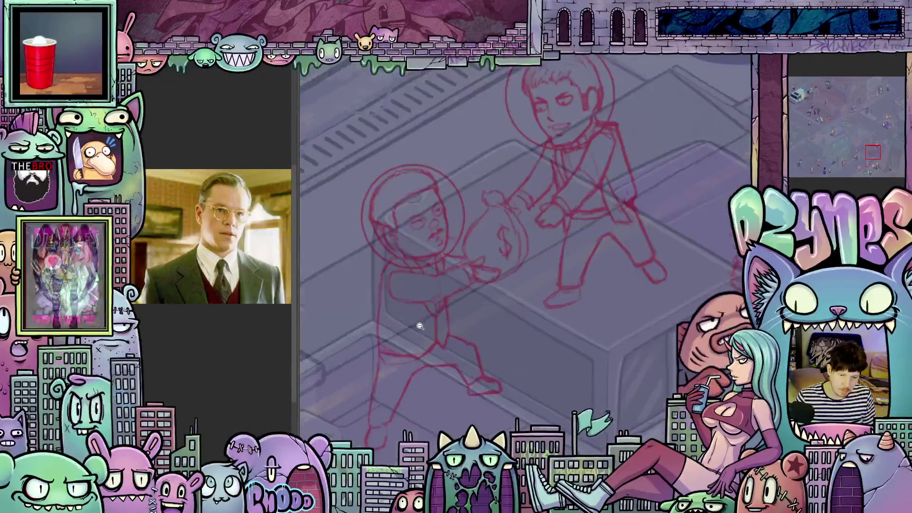
{"action": "left_click", "coordinate": [474, 315]}
{"action": "left_click", "coordinate": [475, 315]}
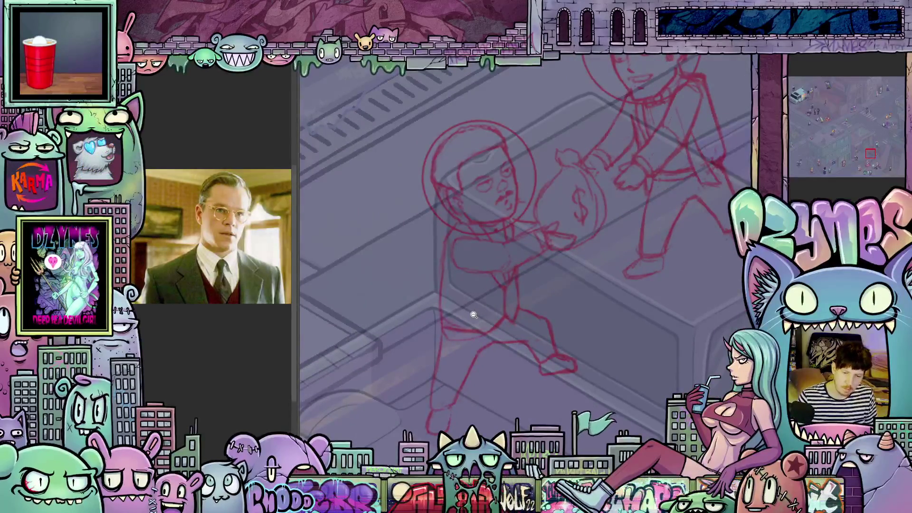
{"action": "left_click", "coordinate": [527, 359], "text": "alt"}
{"action": "left_click_drag", "start_coordinate": [527, 359], "coordinate": [511, 278]}
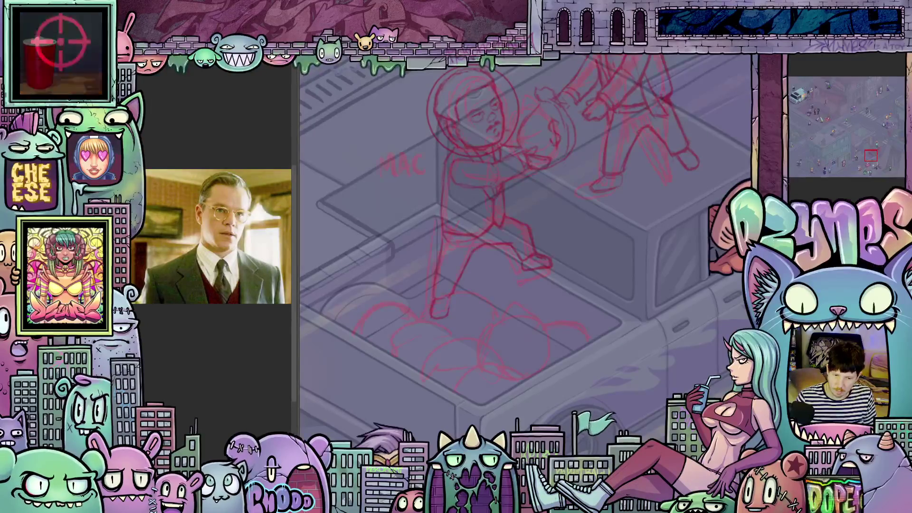
{"action": "scroll", "coordinate": [449, 331], "scroll_direction": "up", "scroll_amount": 3}
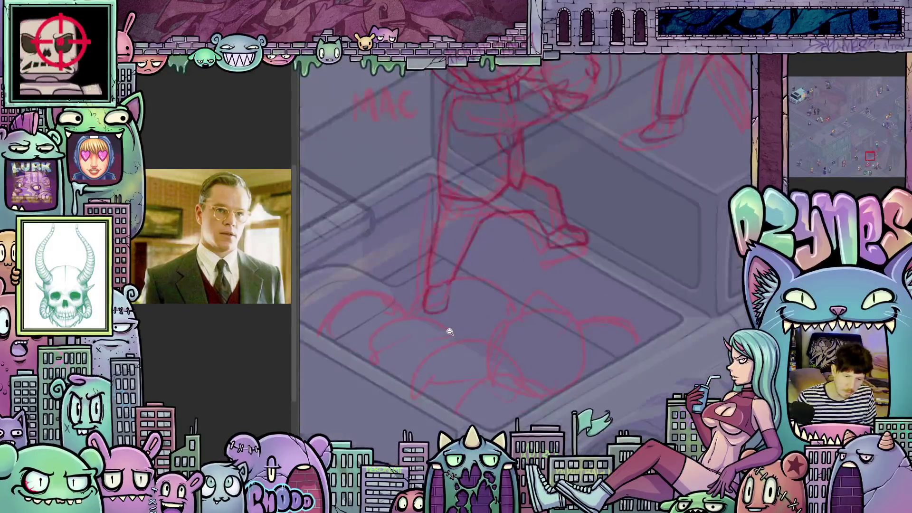
{"action": "left_click_drag", "start_coordinate": [544, 370], "coordinate": [522, 405]}
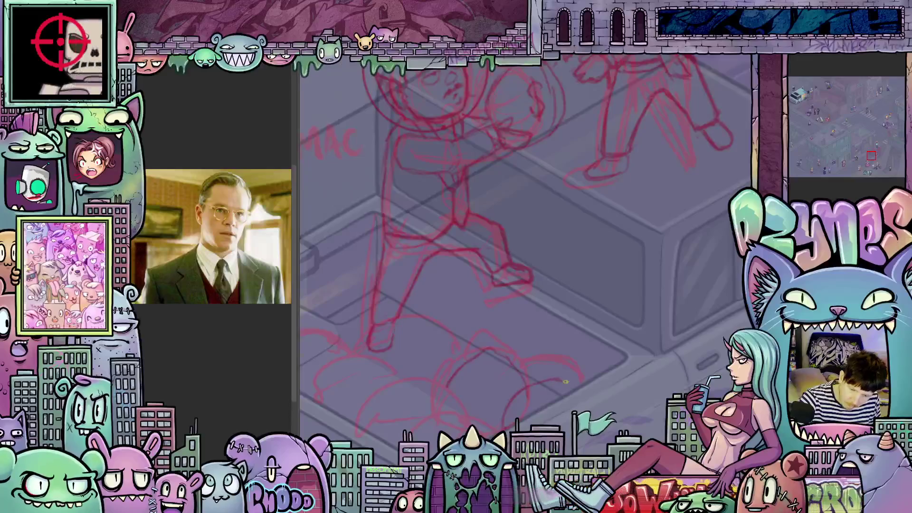
{"action": "left_click_drag", "start_coordinate": [541, 385], "coordinate": [562, 366]}
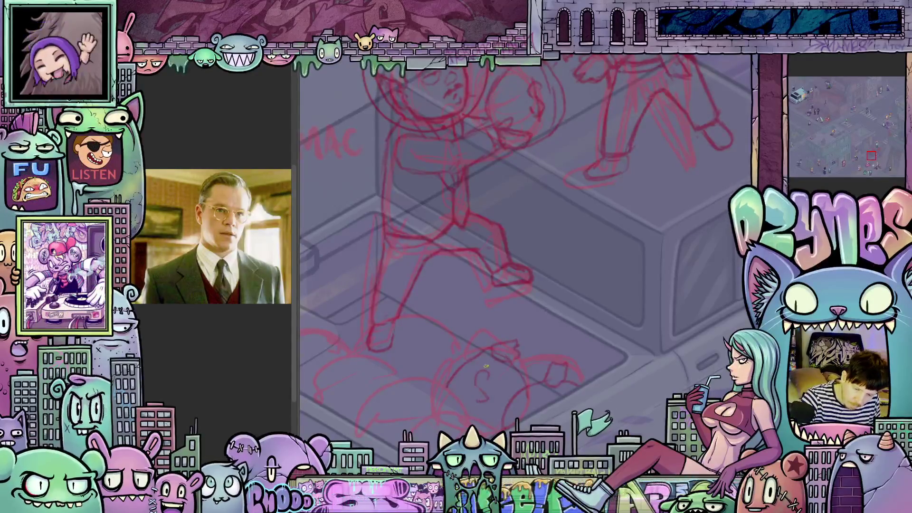
- Add red dollar-sign money bags across the left and lower parts of the pile
{"action": "left_click_drag", "start_coordinate": [470, 431], "coordinate": [494, 398]}
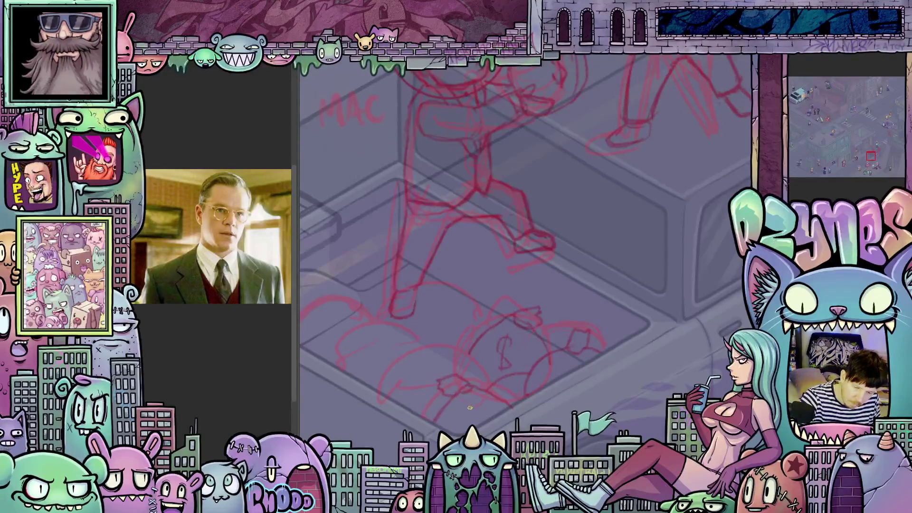
{"action": "left_click_drag", "start_coordinate": [523, 424], "coordinate": [566, 441]}
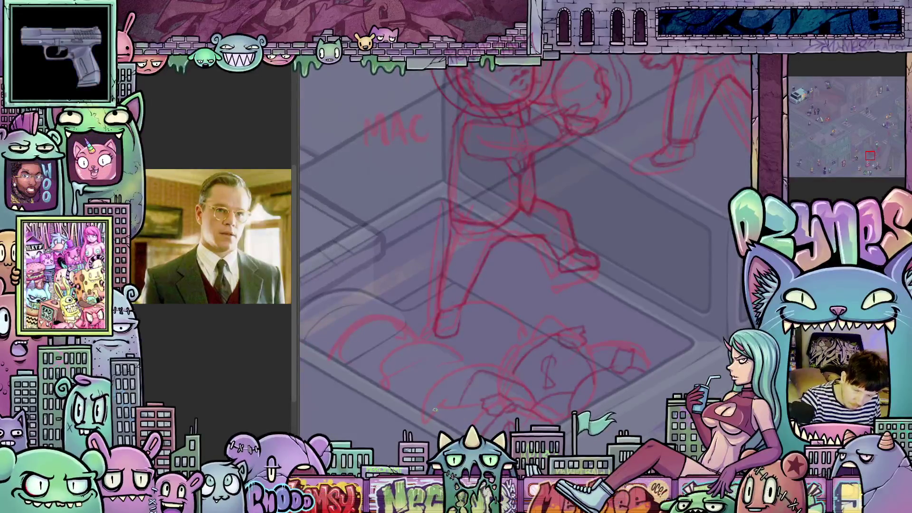
{"action": "left_click_drag", "start_coordinate": [610, 406], "coordinate": [622, 415]}
{"action": "left_click_drag", "start_coordinate": [528, 358], "coordinate": [593, 401]}
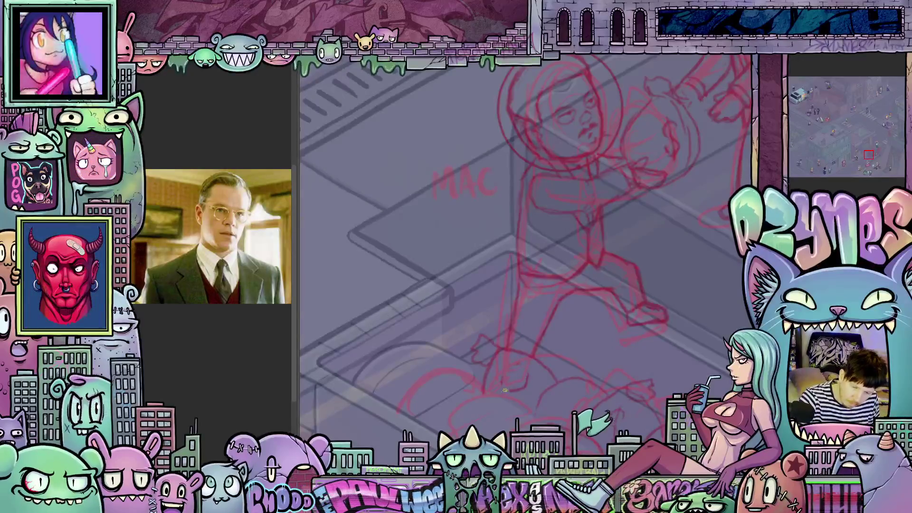
{"action": "mouse_move", "coordinate": [641, 386]}
{"action": "left_mouse_down"}
{"action": "mouse_move", "coordinate": [641, 337]}
{"action": "mouse_move", "coordinate": [638, 394]}
{"action": "mouse_move", "coordinate": [628, 402]}
{"action": "left_mouse_up"}
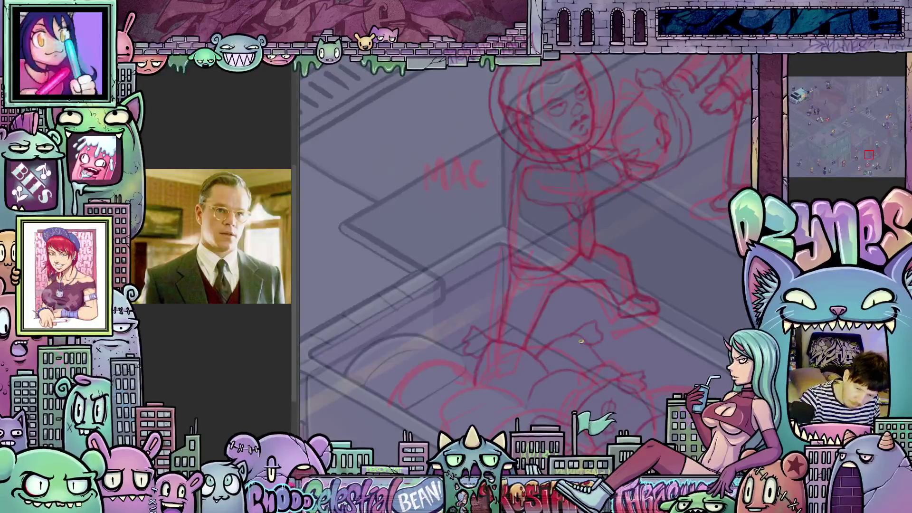
{"action": "mouse_move", "coordinate": [600, 374]}
{"action": "left_mouse_down"}
{"action": "mouse_move", "coordinate": [660, 346]}
{"action": "mouse_move", "coordinate": [640, 331]}
{"action": "left_mouse_up"}
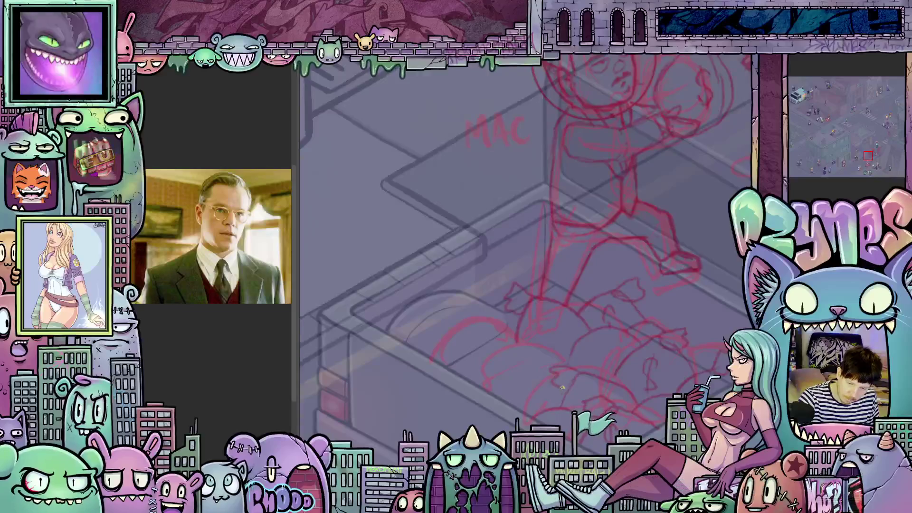
- Extend the money bag heap to the pile's left and right ends, then zoom out
{"action": "mouse_move", "coordinate": [614, 400]}
{"action": "left_mouse_down"}
{"action": "mouse_move", "coordinate": [660, 367]}
{"action": "mouse_move", "coordinate": [664, 393]}
{"action": "left_mouse_up"}
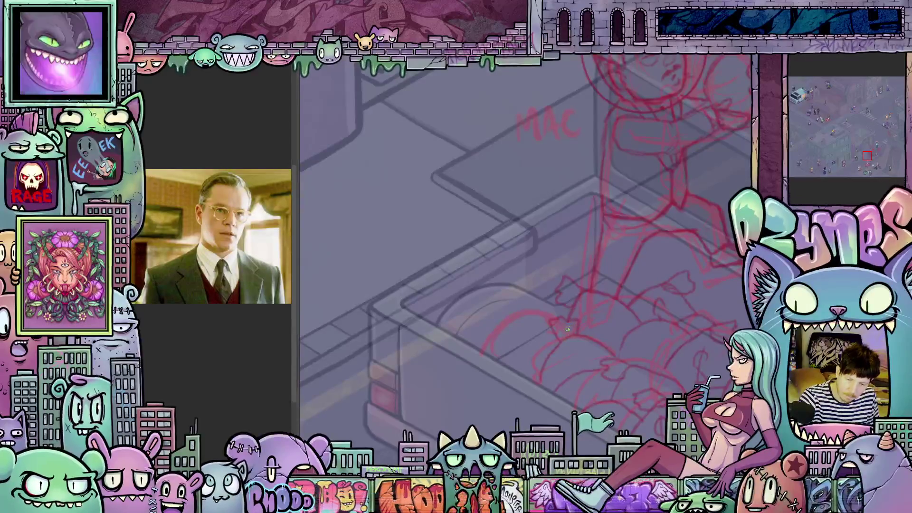
{"action": "left_click_drag", "start_coordinate": [567, 328], "coordinate": [557, 348]}
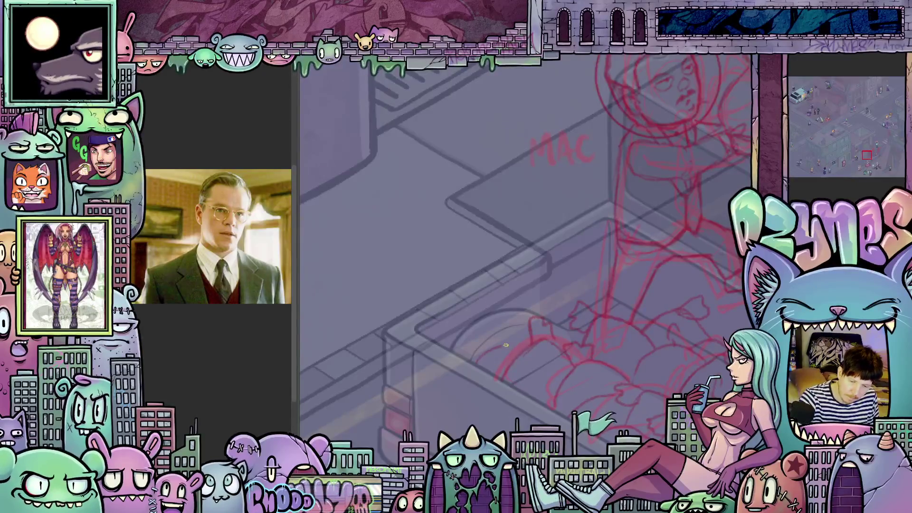
{"action": "mouse_move", "coordinate": [617, 385]}
{"action": "left_mouse_down"}
{"action": "mouse_move", "coordinate": [607, 377]}
{"action": "mouse_move", "coordinate": [662, 398]}
{"action": "left_mouse_up"}
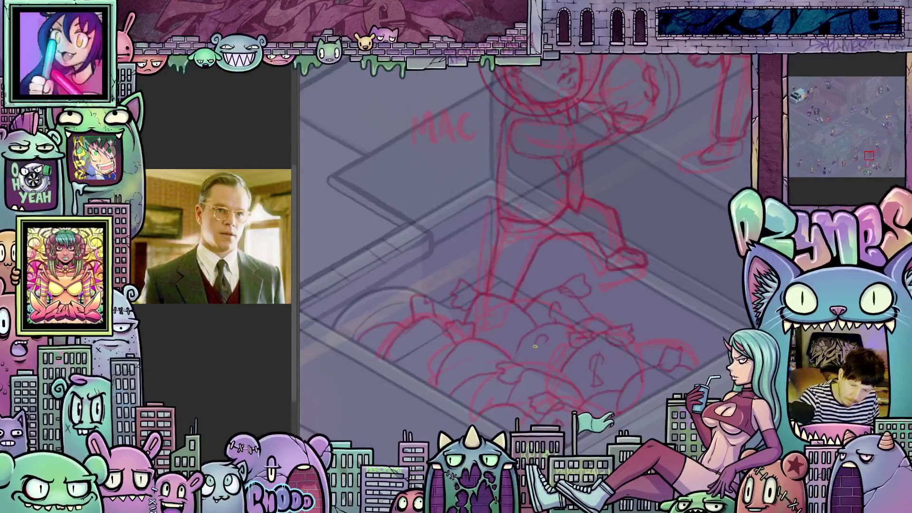
{"action": "left_click_drag", "start_coordinate": [470, 355], "coordinate": [518, 347]}
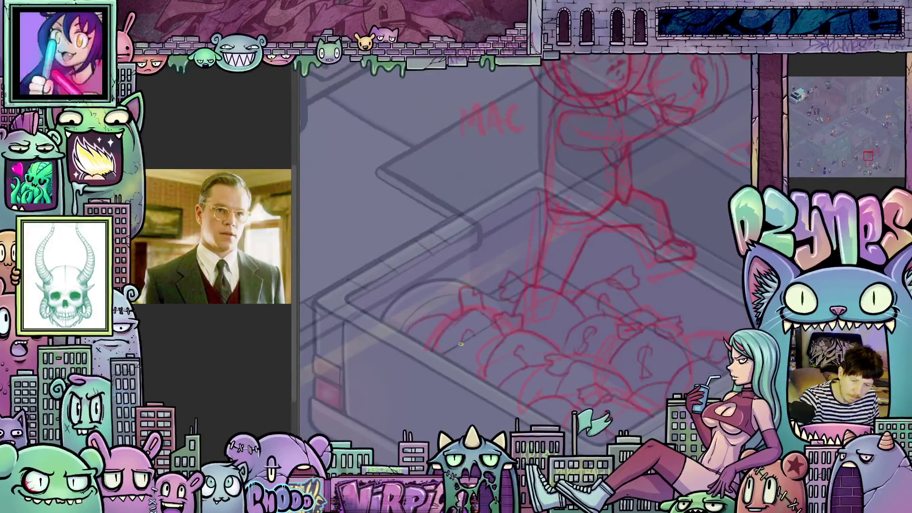
{"action": "left_click_drag", "start_coordinate": [562, 402], "coordinate": [544, 442]}
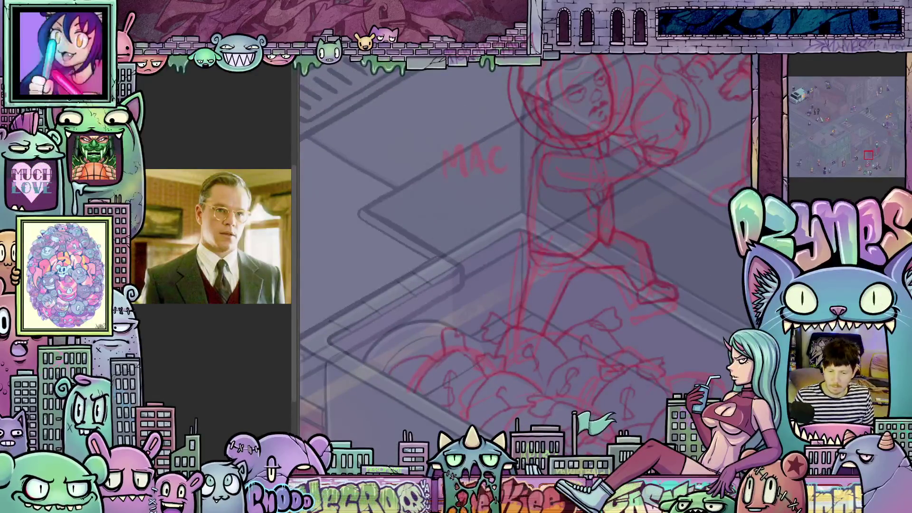
{"action": "scroll", "coordinate": [725, 342], "scroll_direction": "down", "scroll_amount": 5}
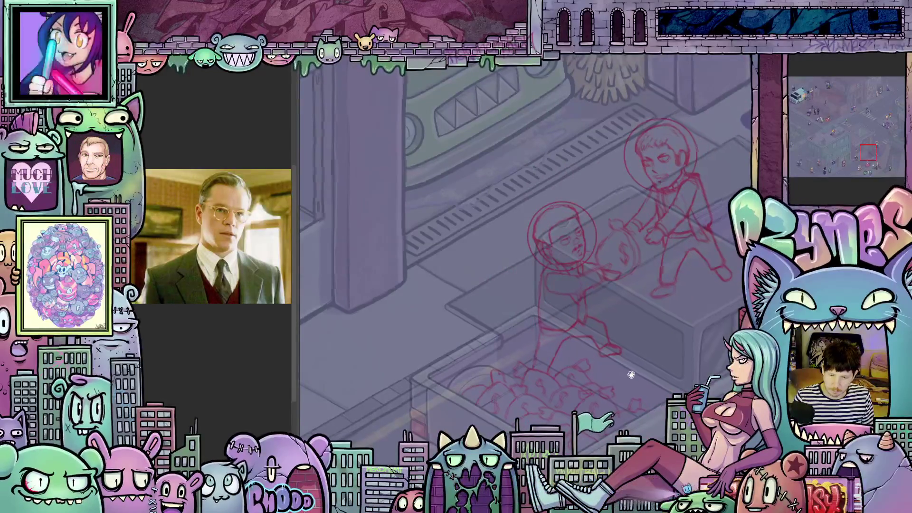
{"action": "scroll", "coordinate": [631, 375], "scroll_direction": "down", "scroll_amount": 5}
{"action": "left_click_drag", "start_coordinate": [612, 344], "coordinate": [583, 339]}
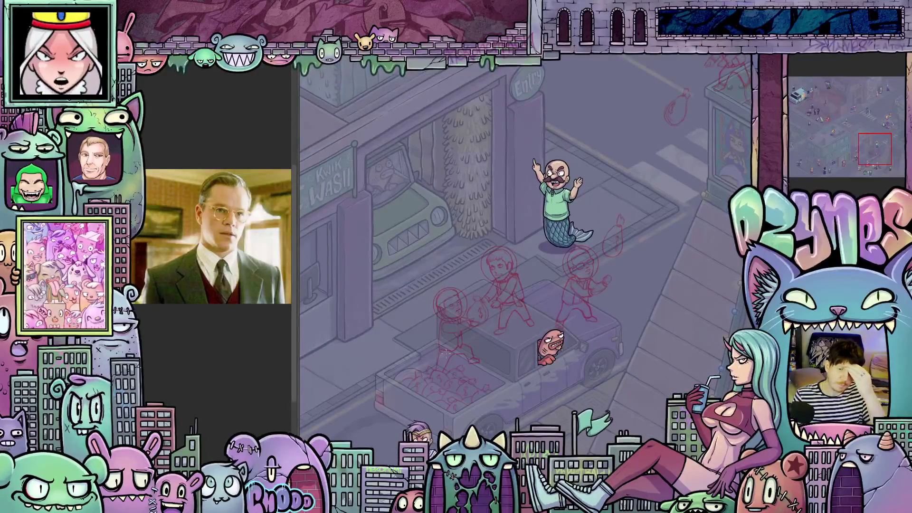
{"action": "scroll", "coordinate": [446, 328], "scroll_direction": "up", "scroll_amount": 5}
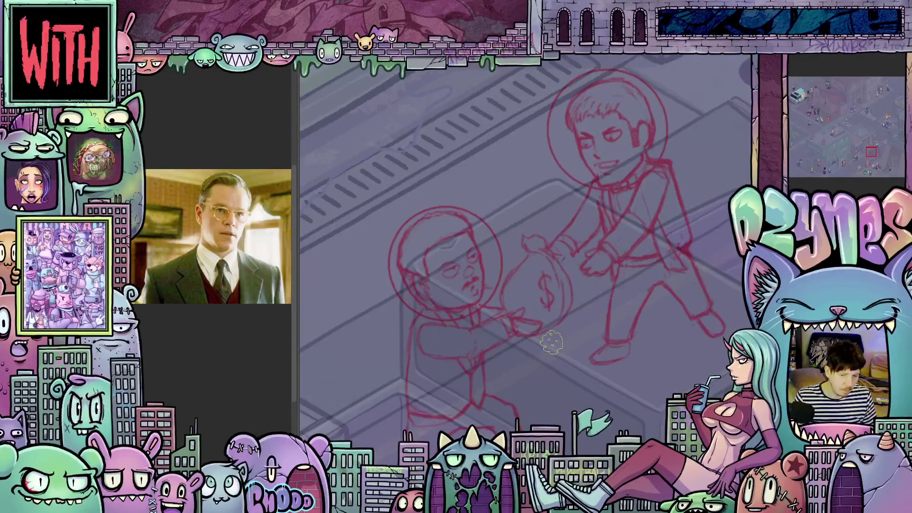
{"action": "scroll", "coordinate": [551, 342], "scroll_direction": "down", "scroll_amount": 3}
{"action": "scroll", "coordinate": [543, 327], "scroll_direction": "up", "scroll_amount": 2}
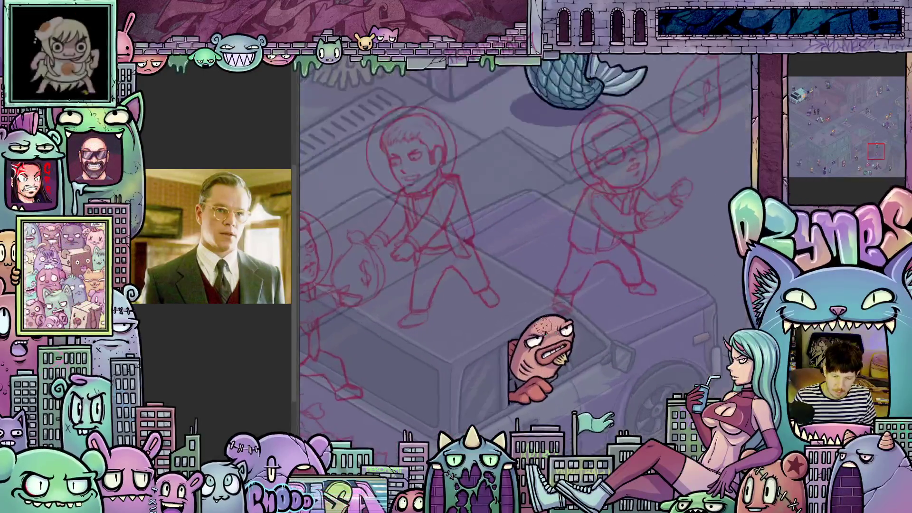
{"action": "scroll", "coordinate": [543, 326], "scroll_direction": "up", "scroll_amount": 4}
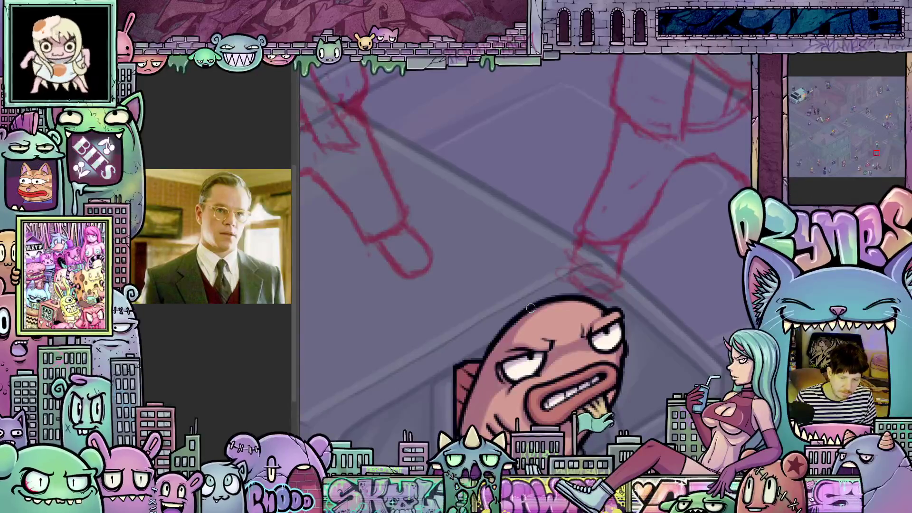
- Rotate and zoom onto the helmeted head, then ink its right side and begin the right eye
{"action": "mouse_move", "coordinate": [517, 311]}
{"action": "left_mouse_down"}
{"action": "mouse_move", "coordinate": [495, 305]}
{"action": "mouse_move", "coordinate": [525, 270]}
{"action": "mouse_move", "coordinate": [464, 356]}
{"action": "mouse_move", "coordinate": [649, 378]}
{"action": "mouse_move", "coordinate": [592, 390]}
{"action": "left_mouse_up"}
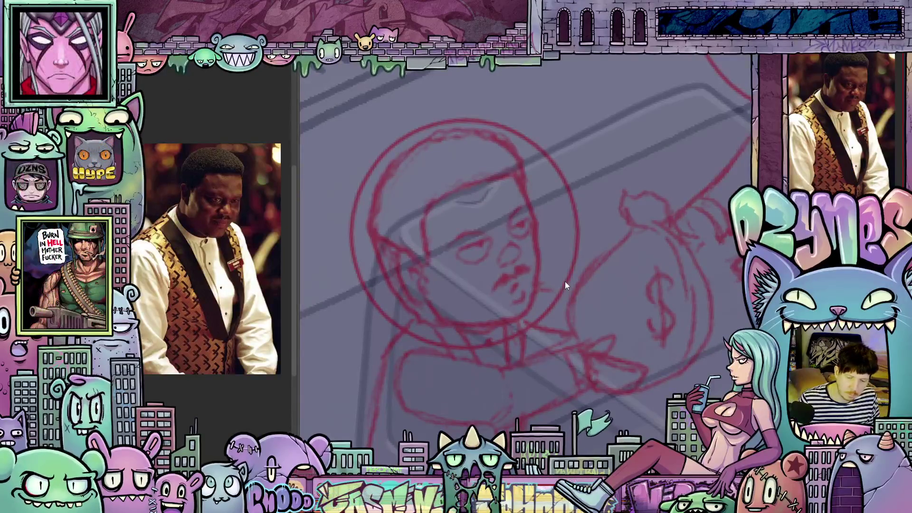
{"action": "left_click_drag", "start_coordinate": [596, 306], "coordinate": [576, 280]}
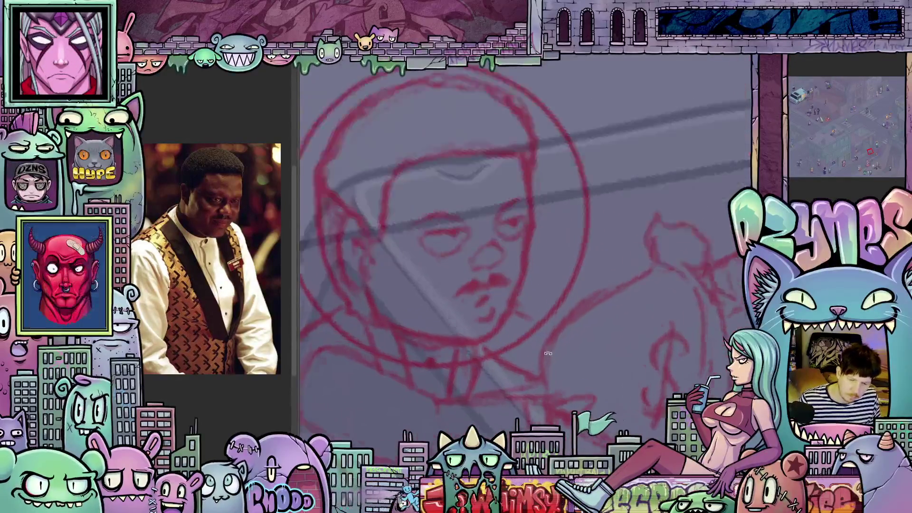
{"action": "scroll", "coordinate": [549, 354], "scroll_direction": "up", "scroll_amount": 3}
{"action": "mouse_move", "coordinate": [523, 150]}
{"action": "left_mouse_down"}
{"action": "mouse_move", "coordinate": [530, 204]}
{"action": "mouse_move", "coordinate": [523, 244]}
{"action": "left_mouse_up"}
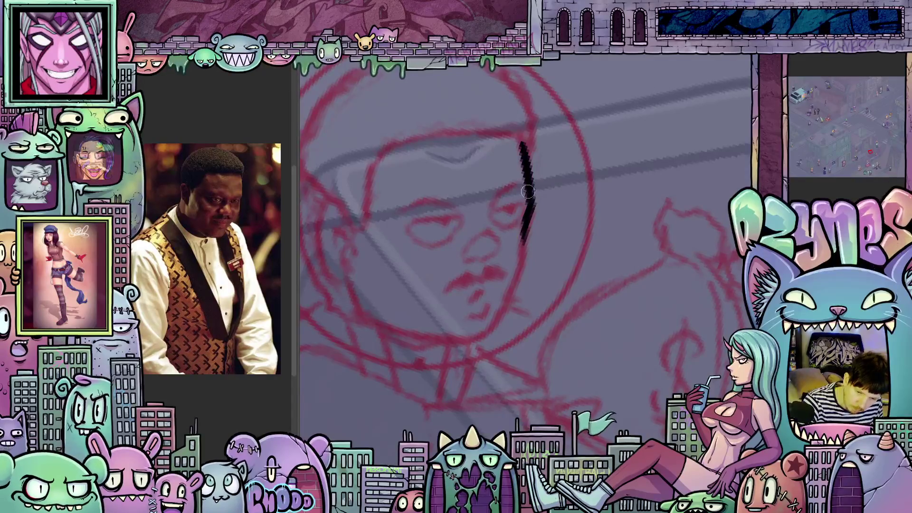
{"action": "mouse_move", "coordinate": [488, 210]}
{"action": "left_mouse_down"}
{"action": "mouse_move", "coordinate": [523, 206]}
{"action": "mouse_move", "coordinate": [504, 230]}
{"action": "mouse_move", "coordinate": [488, 212]}
{"action": "mouse_move", "coordinate": [511, 206]}
{"action": "left_mouse_up"}
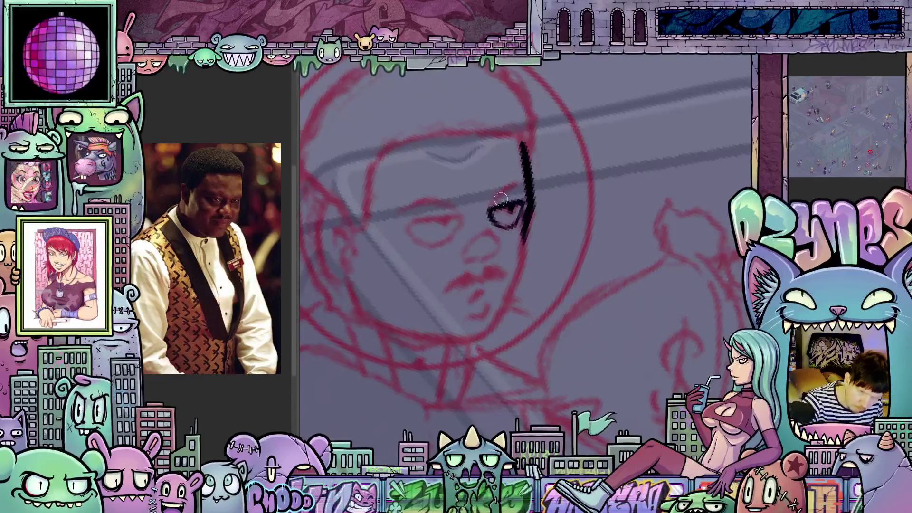
- Ink the second eye and an upper lid line above the left eye in black
{"action": "mouse_move", "coordinate": [502, 190]}
{"action": "left_mouse_down"}
{"action": "mouse_move", "coordinate": [525, 291]}
{"action": "mouse_move", "coordinate": [560, 221]}
{"action": "mouse_move", "coordinate": [498, 265]}
{"action": "left_mouse_up"}
{"action": "mouse_move", "coordinate": [532, 222]}
{"action": "left_mouse_down"}
{"action": "mouse_move", "coordinate": [541, 252]}
{"action": "mouse_move", "coordinate": [516, 269]}
{"action": "mouse_move", "coordinate": [498, 267]}
{"action": "mouse_move", "coordinate": [622, 318]}
{"action": "left_mouse_up"}
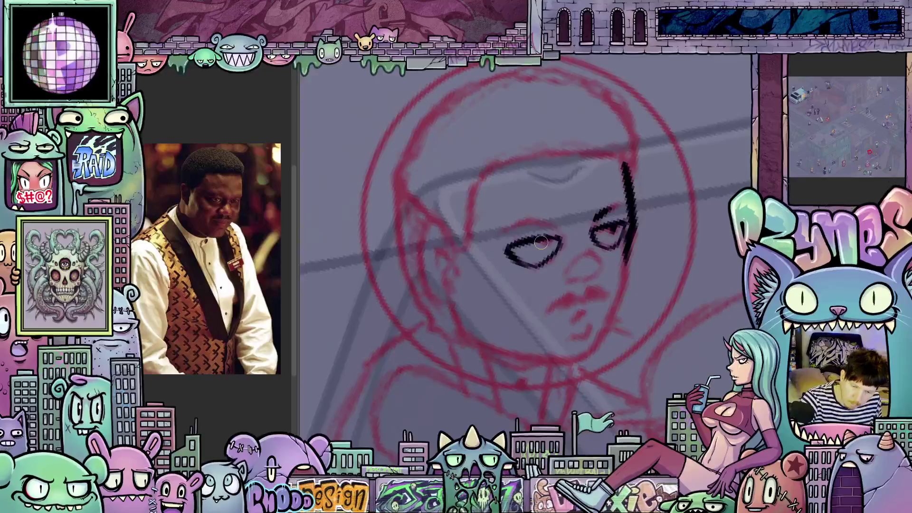
{"action": "left_click_drag", "start_coordinate": [555, 229], "coordinate": [523, 225]}
{"action": "mouse_move", "coordinate": [549, 296]}
{"action": "left_mouse_down"}
{"action": "mouse_move", "coordinate": [523, 301]}
{"action": "mouse_move", "coordinate": [584, 251]}
{"action": "mouse_move", "coordinate": [553, 272]}
{"action": "left_mouse_up"}
{"action": "mouse_move", "coordinate": [602, 311]}
{"action": "left_mouse_down"}
{"action": "mouse_move", "coordinate": [612, 291]}
{"action": "mouse_move", "coordinate": [596, 266]}
{"action": "left_mouse_up"}
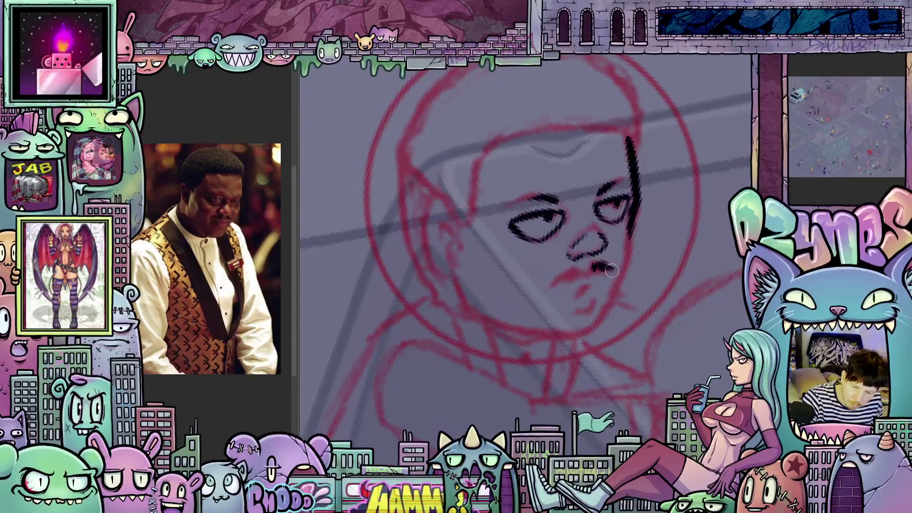
- Ink the mustache below the nose, the right cheek outline and the left ear
{"action": "left_click_drag", "start_coordinate": [566, 270], "coordinate": [548, 288]}
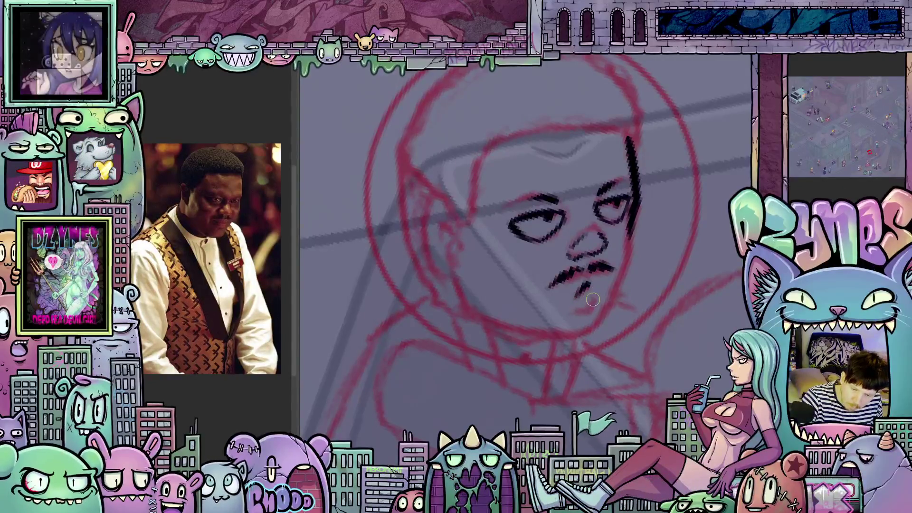
{"action": "left_click_drag", "start_coordinate": [611, 306], "coordinate": [545, 313]}
{"action": "mouse_move", "coordinate": [565, 251]}
{"action": "left_mouse_down"}
{"action": "mouse_move", "coordinate": [543, 316]}
{"action": "mouse_move", "coordinate": [480, 285]}
{"action": "mouse_move", "coordinate": [448, 183]}
{"action": "mouse_move", "coordinate": [435, 176]}
{"action": "mouse_move", "coordinate": [439, 252]}
{"action": "mouse_move", "coordinate": [471, 299]}
{"action": "mouse_move", "coordinate": [437, 234]}
{"action": "mouse_move", "coordinate": [434, 181]}
{"action": "left_mouse_up"}
{"action": "mouse_move", "coordinate": [629, 296]}
{"action": "left_mouse_down"}
{"action": "mouse_move", "coordinate": [611, 309]}
{"action": "mouse_move", "coordinate": [457, 322]}
{"action": "left_mouse_up"}
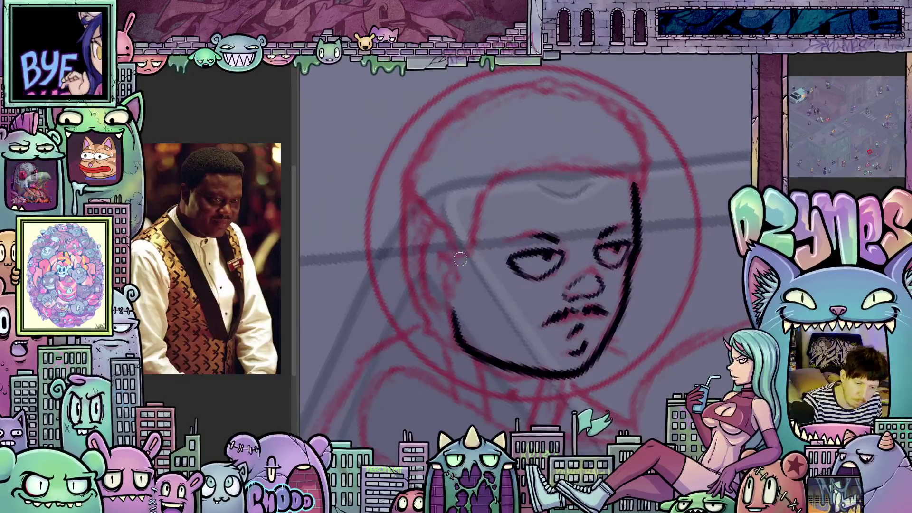
{"action": "mouse_move", "coordinate": [457, 256]}
{"action": "left_mouse_down"}
{"action": "mouse_move", "coordinate": [451, 244]}
{"action": "mouse_move", "coordinate": [429, 242]}
{"action": "mouse_move", "coordinate": [430, 292]}
{"action": "mouse_move", "coordinate": [447, 308]}
{"action": "left_mouse_up"}
- Ink the inner ear lines, the top-of-head outline and the pointed hair tip
{"action": "mouse_move", "coordinate": [451, 271]}
{"action": "left_mouse_down"}
{"action": "mouse_move", "coordinate": [439, 280]}
{"action": "mouse_move", "coordinate": [458, 297]}
{"action": "mouse_move", "coordinate": [440, 352]}
{"action": "left_mouse_up"}
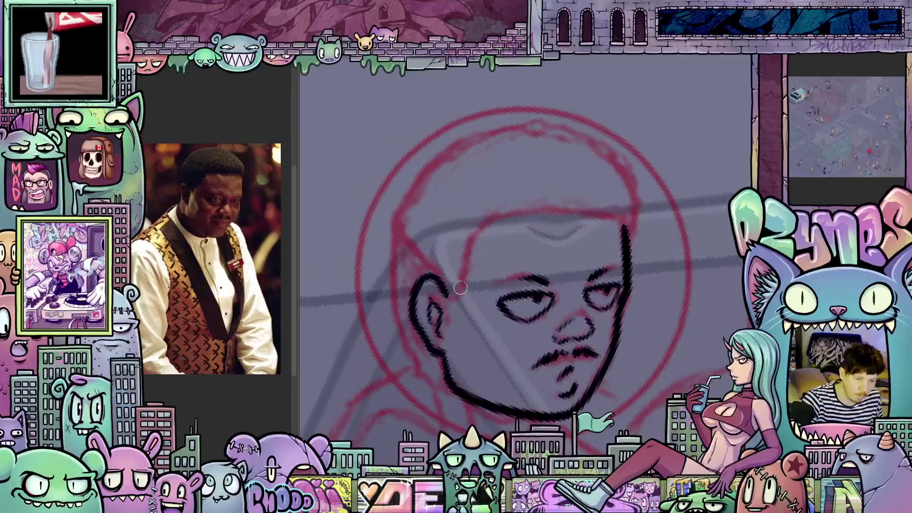
{"action": "mouse_move", "coordinate": [458, 282]}
{"action": "left_mouse_down"}
{"action": "mouse_move", "coordinate": [470, 244]}
{"action": "mouse_move", "coordinate": [496, 242]}
{"action": "mouse_move", "coordinate": [504, 267]}
{"action": "mouse_move", "coordinate": [486, 230]}
{"action": "mouse_move", "coordinate": [556, 178]}
{"action": "mouse_move", "coordinate": [583, 173]}
{"action": "left_mouse_up"}
{"action": "left_click_drag", "start_coordinate": [546, 280], "coordinate": [523, 314]}
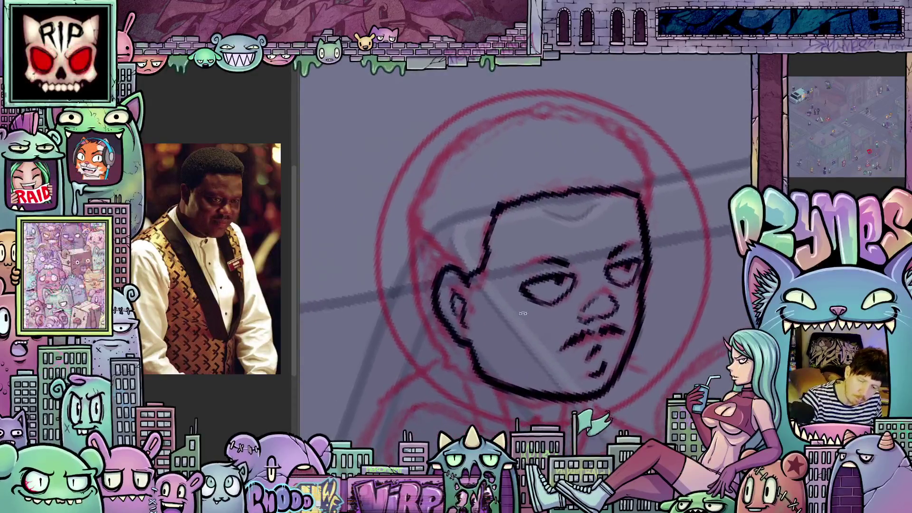
{"action": "mouse_move", "coordinate": [415, 244]}
{"action": "left_mouse_down"}
{"action": "mouse_move", "coordinate": [428, 328]}
{"action": "mouse_move", "coordinate": [456, 354]}
{"action": "mouse_move", "coordinate": [606, 408]}
{"action": "mouse_move", "coordinate": [594, 427]}
{"action": "left_mouse_up"}
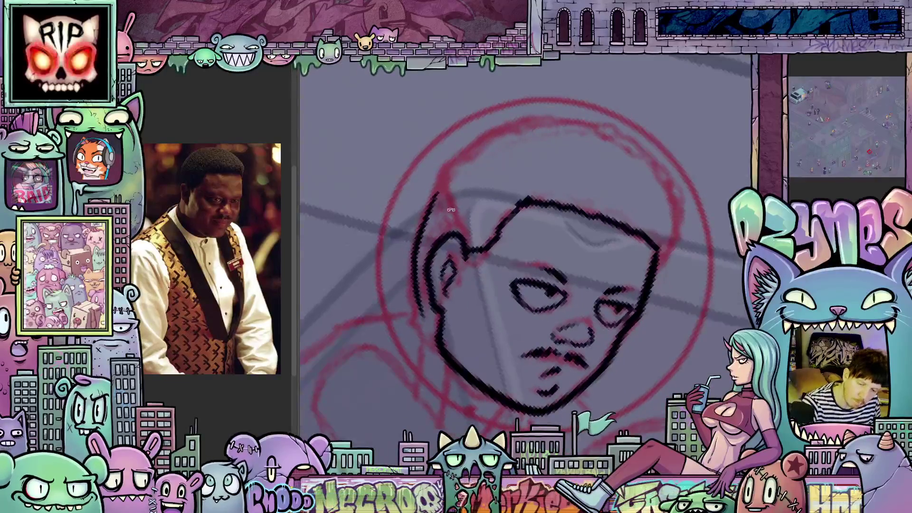
{"action": "mouse_move", "coordinate": [449, 211]}
{"action": "left_mouse_down"}
{"action": "mouse_move", "coordinate": [437, 192]}
{"action": "mouse_move", "coordinate": [454, 236]}
{"action": "left_mouse_up"}
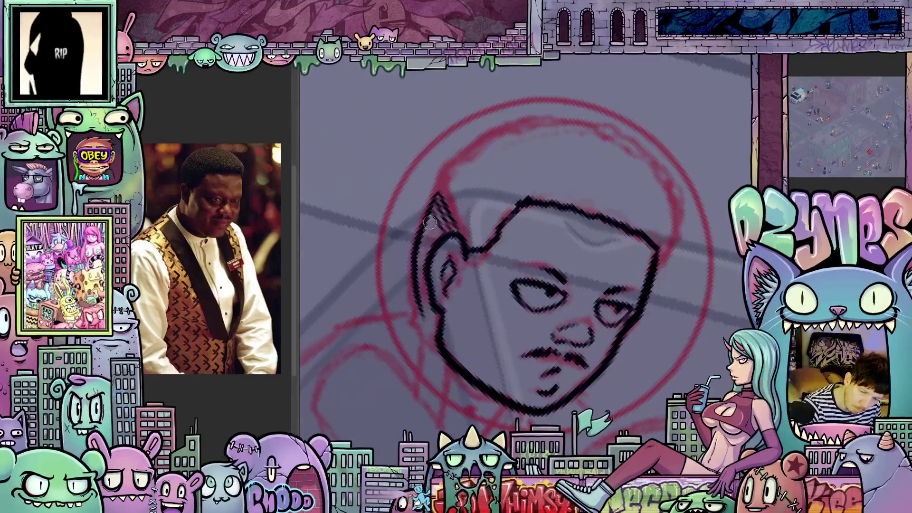
- Close the head outline in black along its left side, back, and below the ear
{"action": "mouse_move", "coordinate": [640, 321]}
{"action": "left_mouse_down"}
{"action": "mouse_move", "coordinate": [639, 247]}
{"action": "mouse_move", "coordinate": [605, 242]}
{"action": "left_mouse_up"}
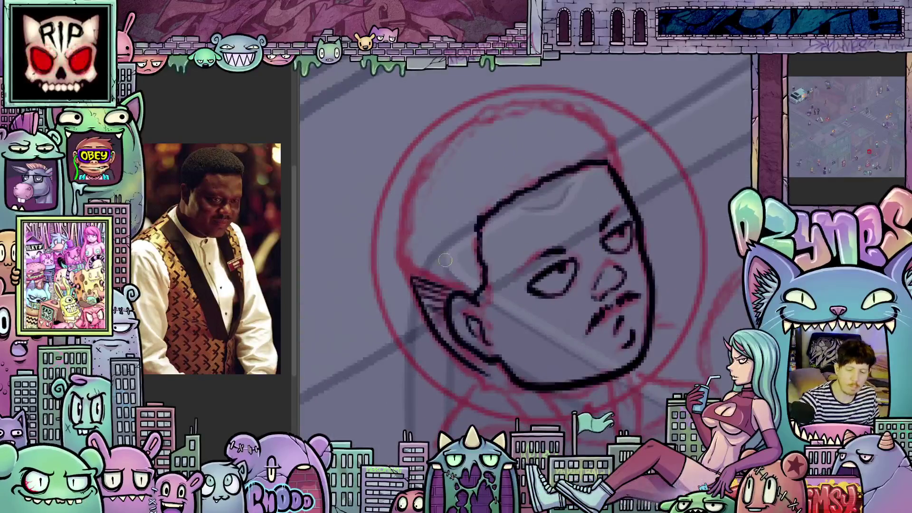
{"action": "mouse_move", "coordinate": [411, 279]}
{"action": "left_mouse_down"}
{"action": "mouse_move", "coordinate": [398, 209]}
{"action": "mouse_move", "coordinate": [423, 165]}
{"action": "left_mouse_up"}
{"action": "left_click_drag", "start_coordinate": [610, 253], "coordinate": [477, 255]}
{"action": "mouse_move", "coordinate": [417, 252]}
{"action": "left_mouse_down"}
{"action": "mouse_move", "coordinate": [438, 194]}
{"action": "mouse_move", "coordinate": [504, 157]}
{"action": "mouse_move", "coordinate": [641, 327]}
{"action": "mouse_move", "coordinate": [535, 155]}
{"action": "mouse_move", "coordinate": [578, 209]}
{"action": "mouse_move", "coordinate": [577, 277]}
{"action": "left_mouse_up"}
{"action": "mouse_move", "coordinate": [599, 330]}
{"action": "left_mouse_down"}
{"action": "mouse_move", "coordinate": [637, 247]}
{"action": "mouse_move", "coordinate": [655, 251]}
{"action": "mouse_move", "coordinate": [633, 315]}
{"action": "left_mouse_up"}
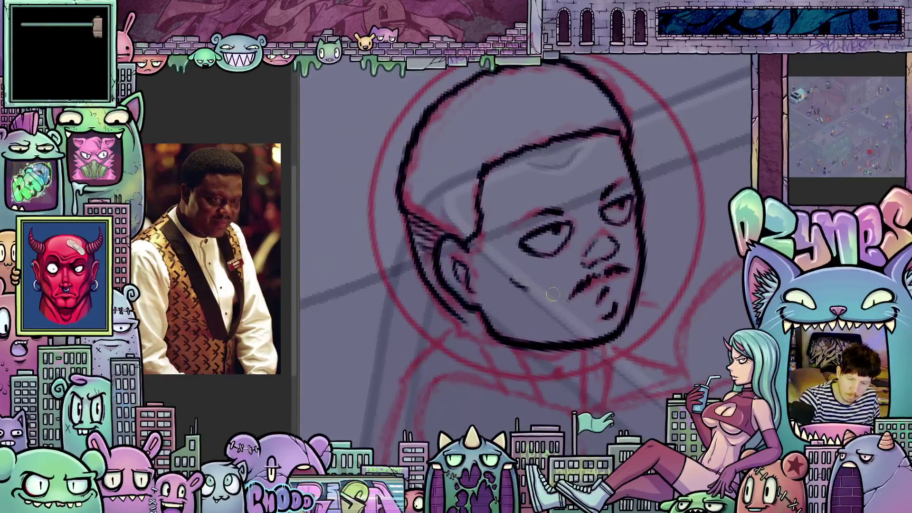
{"action": "mouse_move", "coordinate": [633, 349]}
{"action": "left_mouse_down"}
{"action": "mouse_move", "coordinate": [625, 336]}
{"action": "mouse_move", "coordinate": [633, 346]}
{"action": "left_mouse_up"}
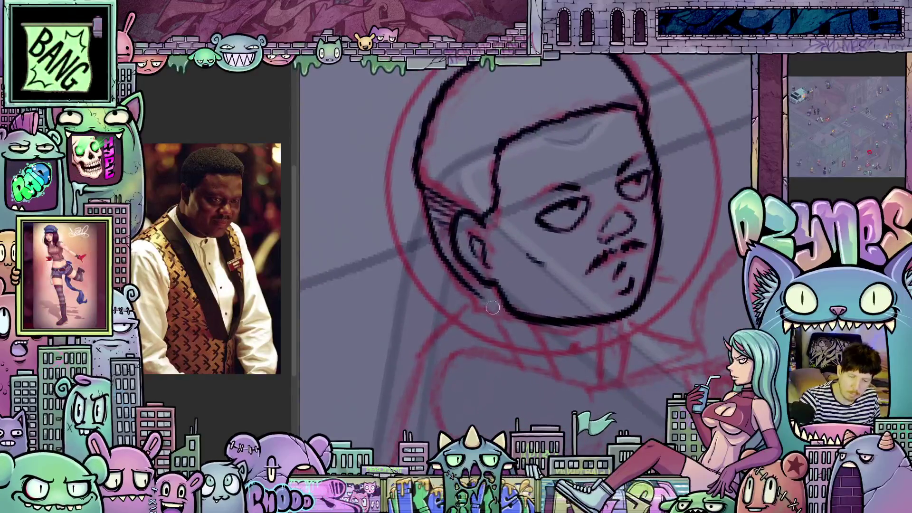
{"action": "left_click_drag", "start_coordinate": [477, 293], "coordinate": [480, 307]}
{"action": "left_click_drag", "start_coordinate": [555, 331], "coordinate": [570, 363]}
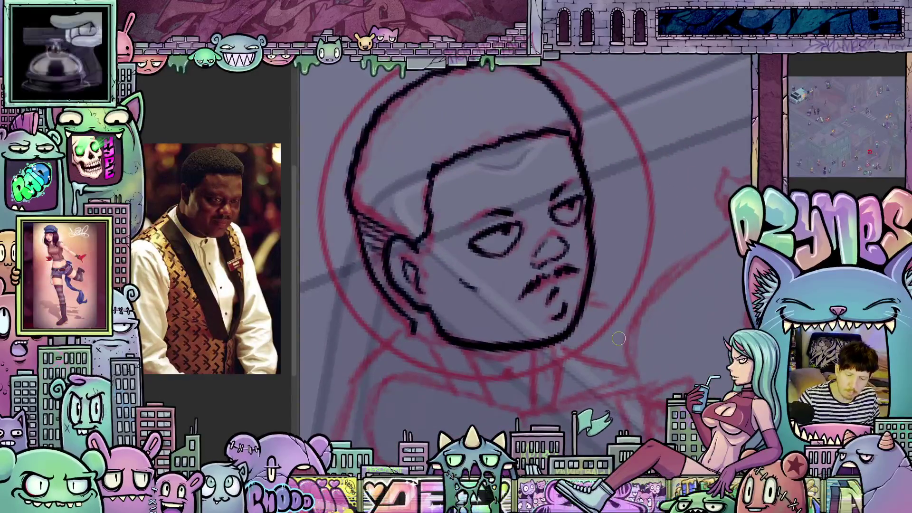
{"action": "scroll", "coordinate": [619, 338], "scroll_direction": "down", "scroll_amount": 5}
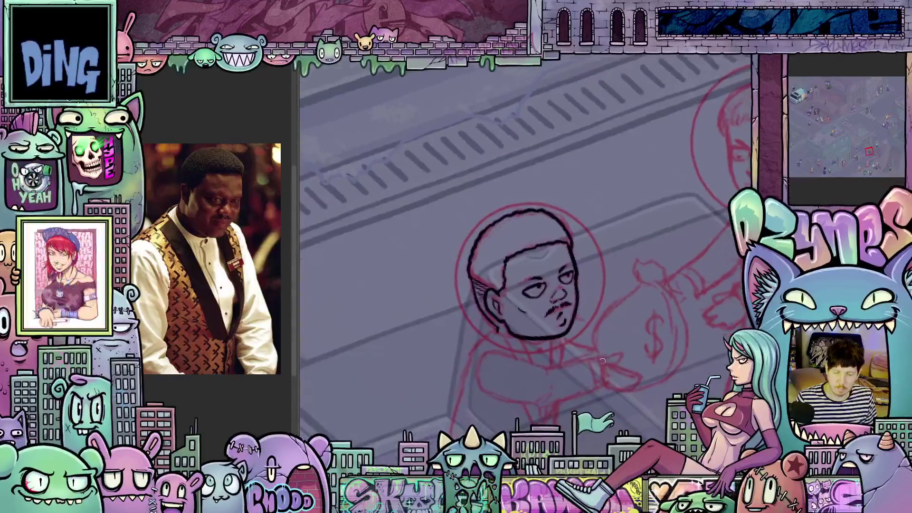
{"action": "scroll", "coordinate": [594, 354], "scroll_direction": "up", "scroll_amount": 1}
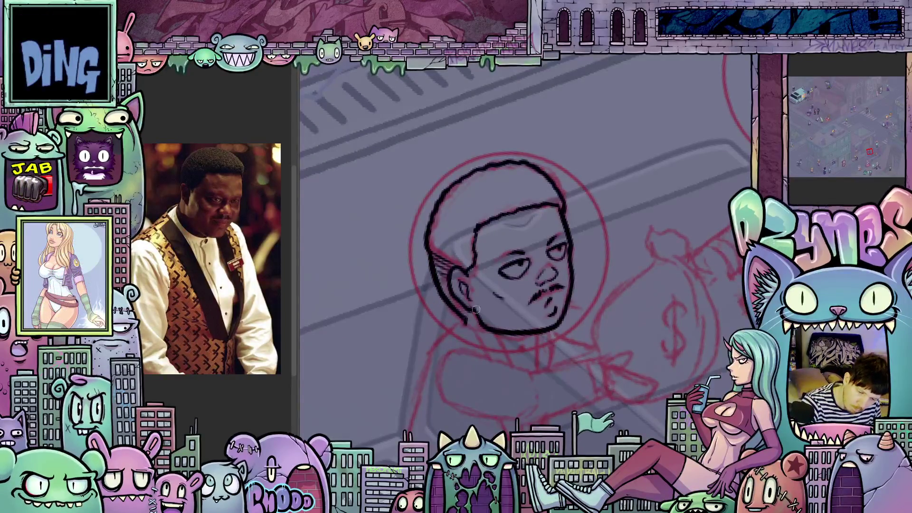
{"action": "scroll", "coordinate": [475, 309], "scroll_direction": "down", "scroll_amount": 2}
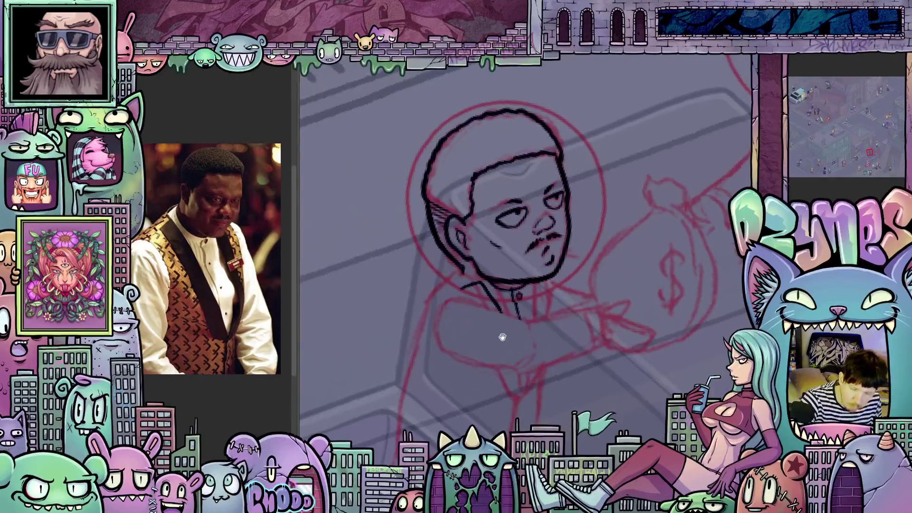
- Ink the collar line and the back of the torso in black
{"action": "left_click_drag", "start_coordinate": [501, 338], "coordinate": [519, 346]}
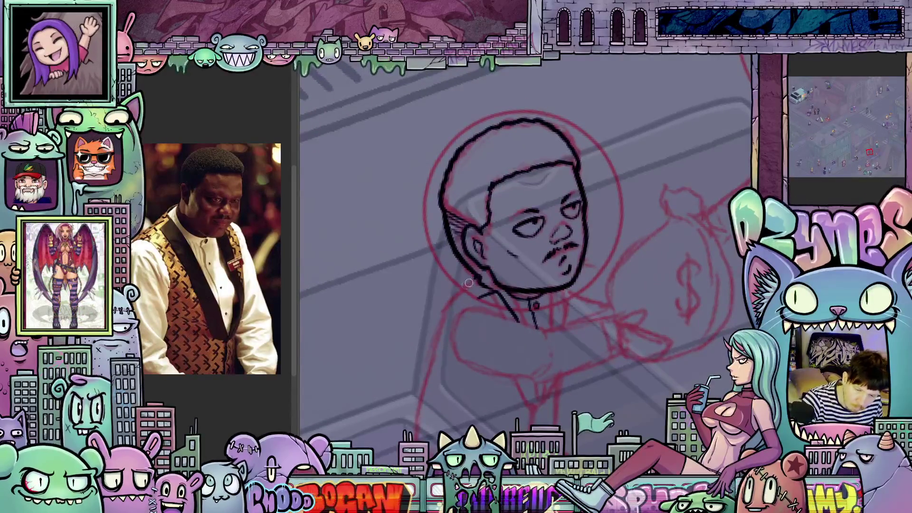
{"action": "left_click_drag", "start_coordinate": [476, 277], "coordinate": [503, 171]}
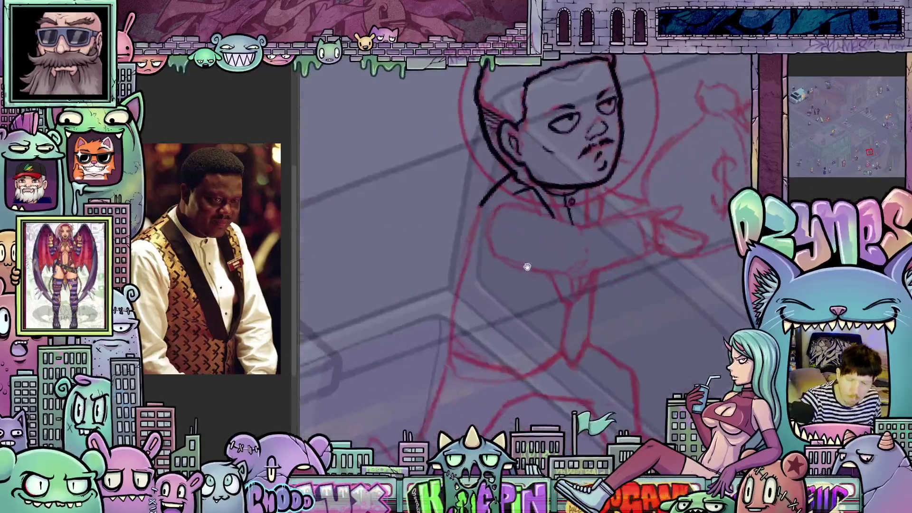
{"action": "left_click_drag", "start_coordinate": [470, 202], "coordinate": [442, 342]}
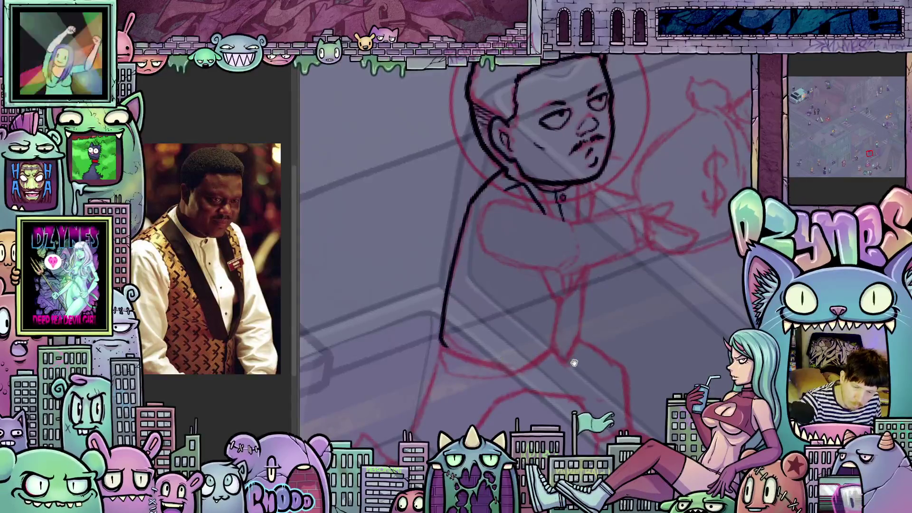
{"action": "left_click_drag", "start_coordinate": [574, 363], "coordinate": [559, 413]}
{"action": "mouse_move", "coordinate": [492, 251]}
{"action": "left_mouse_down"}
{"action": "mouse_move", "coordinate": [477, 263]}
{"action": "mouse_move", "coordinate": [465, 307]}
{"action": "mouse_move", "coordinate": [532, 274]}
{"action": "left_mouse_up"}
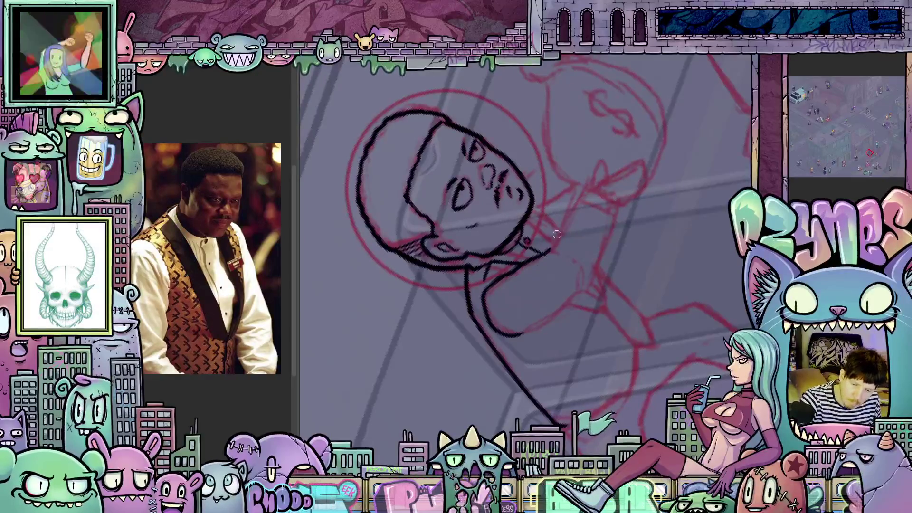
- Ink the bag-holding hand, redrawing one stroke, plus the lower arm outline and collar
{"action": "left_click_drag", "start_coordinate": [584, 188], "coordinate": [625, 258]}
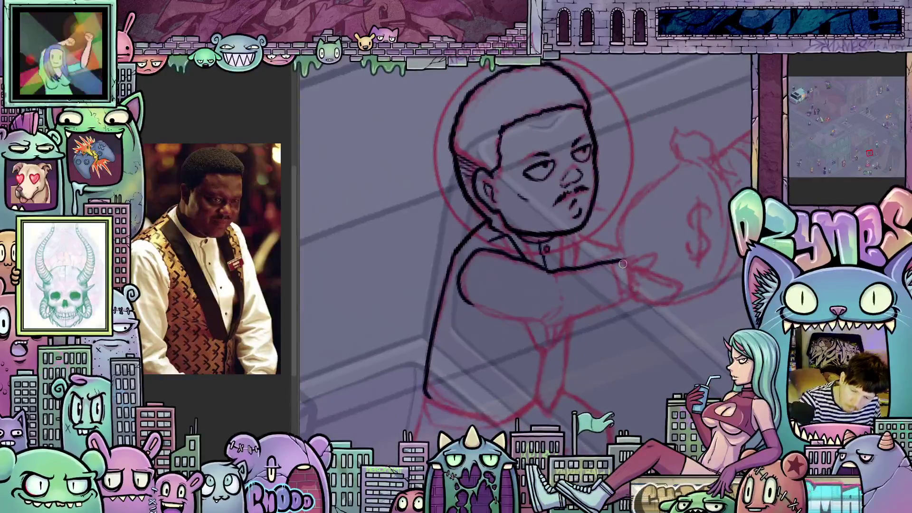
{"action": "left_click_drag", "start_coordinate": [622, 266], "coordinate": [629, 301]}
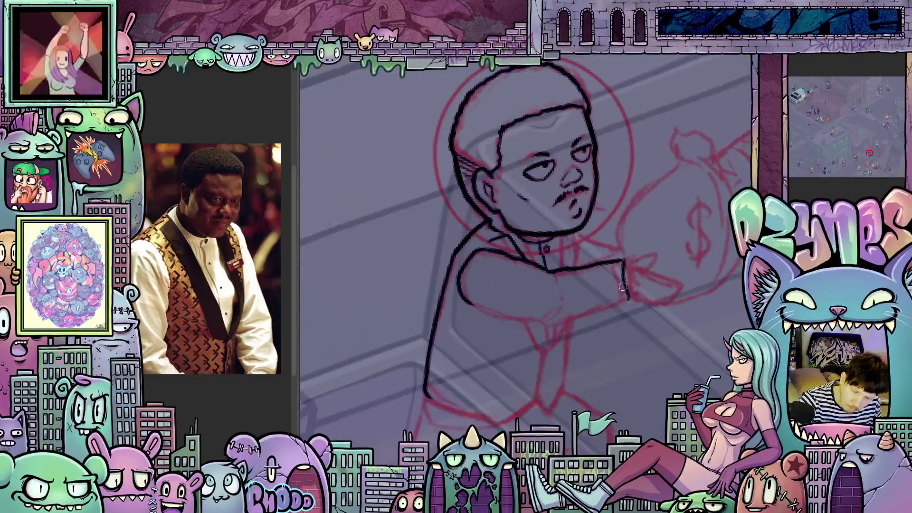
{"action": "key", "text": "ctrl+z"}
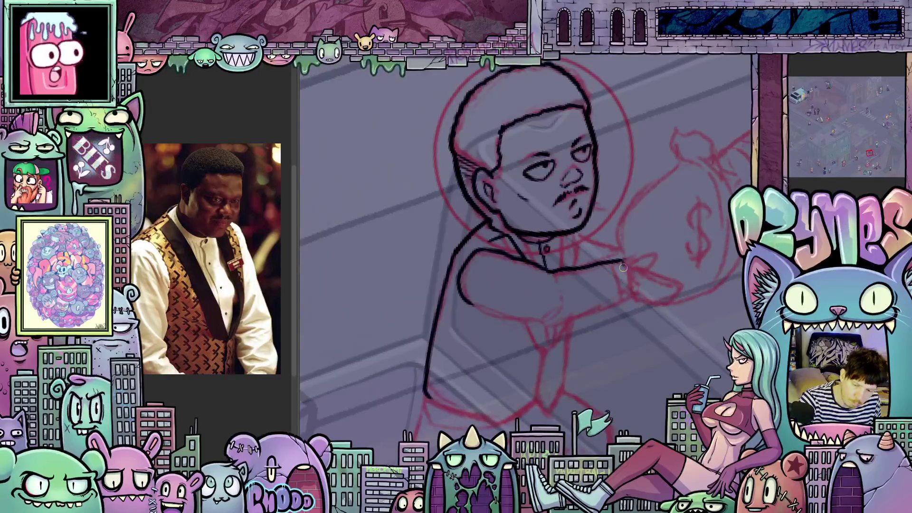
{"action": "left_click_drag", "start_coordinate": [612, 266], "coordinate": [620, 297]}
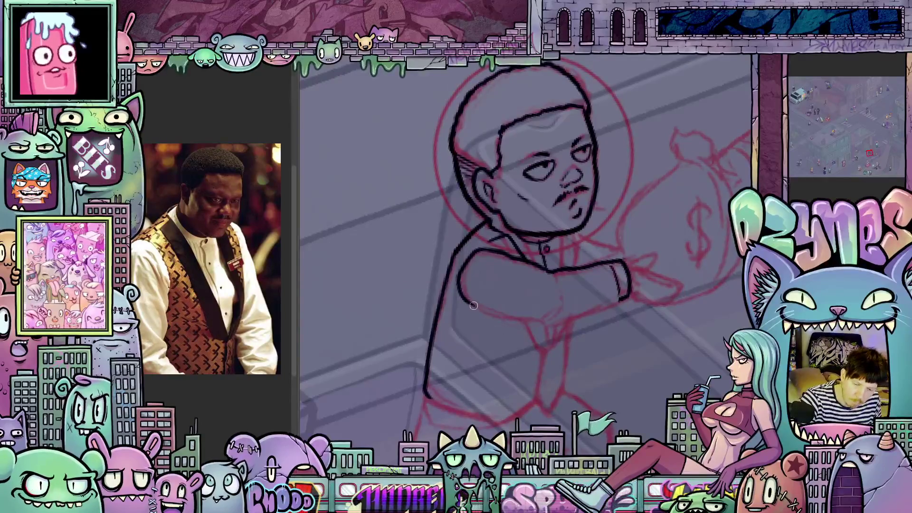
{"action": "mouse_move", "coordinate": [496, 312]}
{"action": "left_mouse_down"}
{"action": "mouse_move", "coordinate": [529, 321]}
{"action": "mouse_move", "coordinate": [606, 305]}
{"action": "mouse_move", "coordinate": [576, 325]}
{"action": "left_mouse_up"}
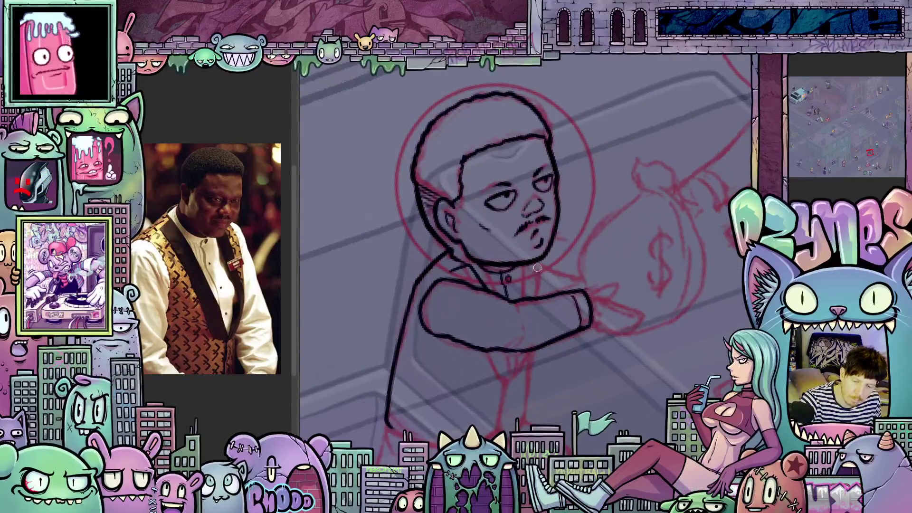
{"action": "left_click_drag", "start_coordinate": [538, 261], "coordinate": [541, 299]}
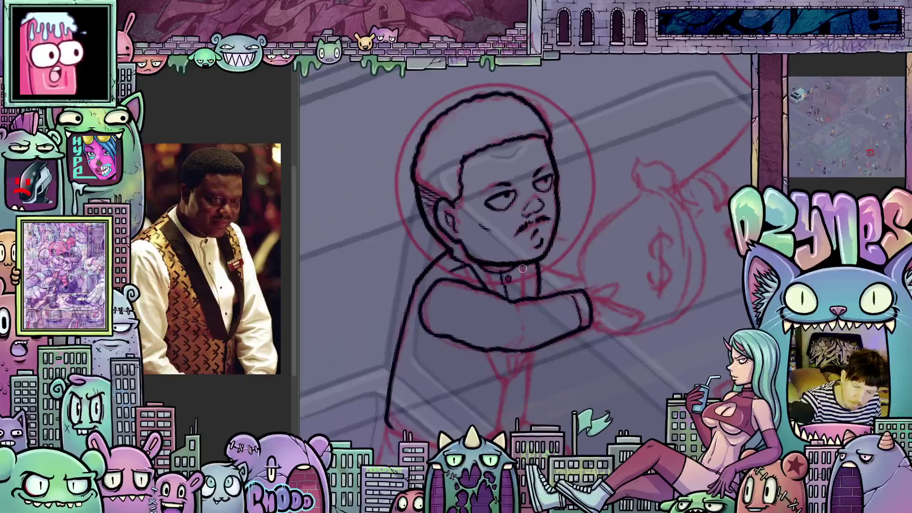
- Ink the tie's edges and lower line, then the jacket's right and front edges
{"action": "scroll", "coordinate": [531, 326], "scroll_direction": "down", "scroll_amount": 3}
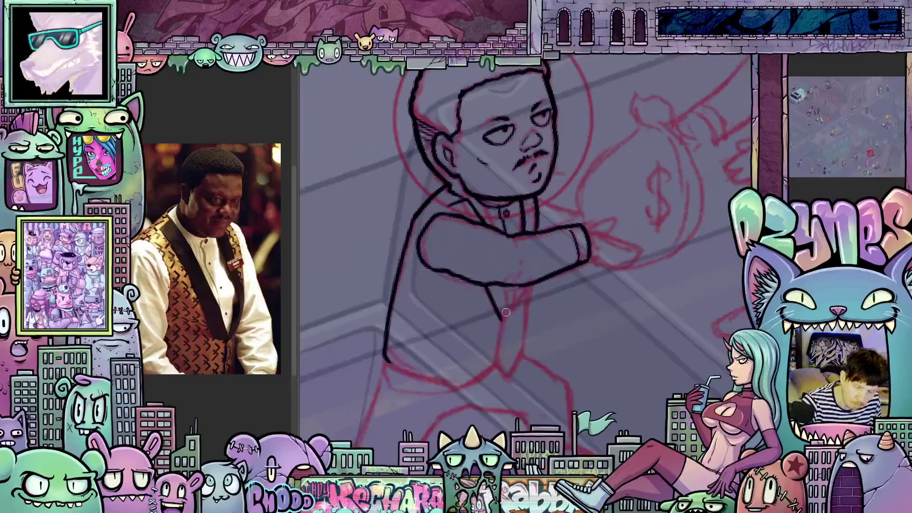
{"action": "mouse_move", "coordinate": [504, 284]}
{"action": "left_mouse_down"}
{"action": "mouse_move", "coordinate": [513, 316]}
{"action": "mouse_move", "coordinate": [531, 284]}
{"action": "left_mouse_up"}
{"action": "left_click_drag", "start_coordinate": [521, 325], "coordinate": [550, 270]}
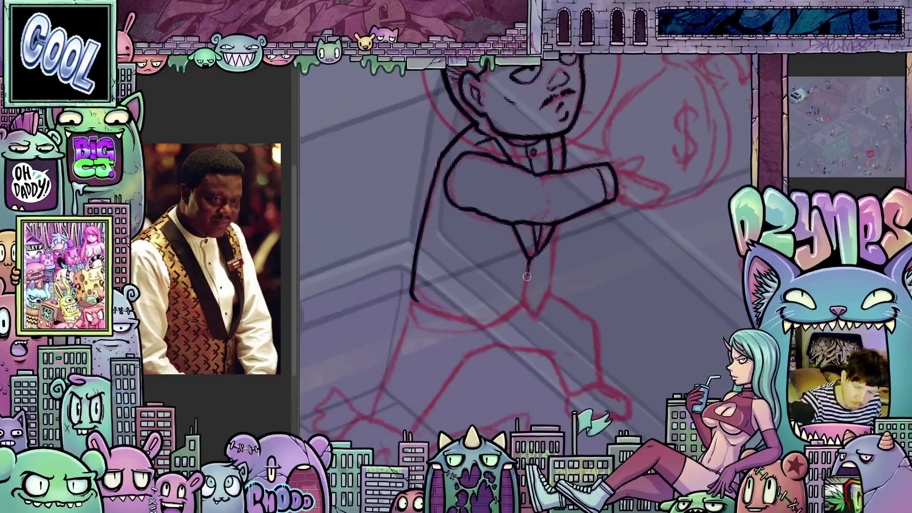
{"action": "left_click_drag", "start_coordinate": [523, 294], "coordinate": [531, 255]}
{"action": "mouse_move", "coordinate": [545, 296]}
{"action": "left_mouse_down"}
{"action": "mouse_move", "coordinate": [481, 313]}
{"action": "mouse_move", "coordinate": [430, 291]}
{"action": "left_mouse_up"}
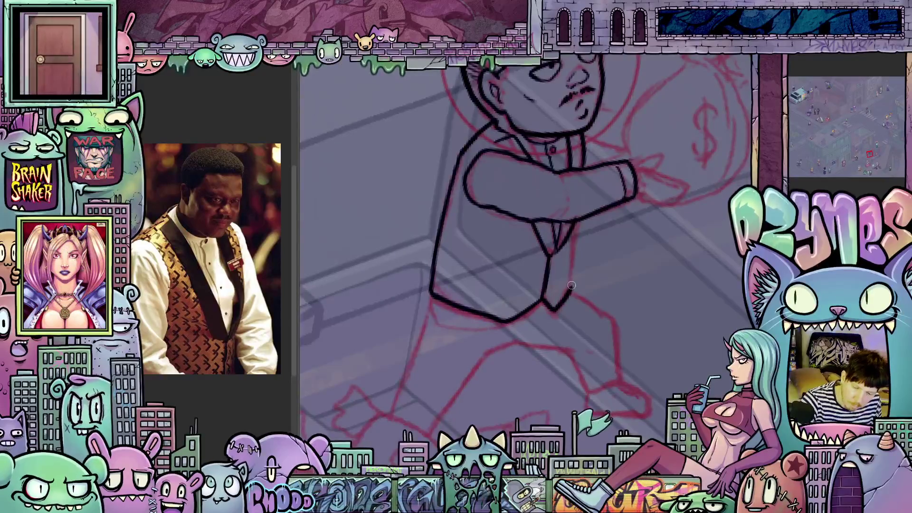
{"action": "mouse_move", "coordinate": [571, 294]}
{"action": "left_mouse_down"}
{"action": "mouse_move", "coordinate": [573, 256]}
{"action": "mouse_move", "coordinate": [522, 327]}
{"action": "mouse_move", "coordinate": [548, 333]}
{"action": "left_mouse_up"}
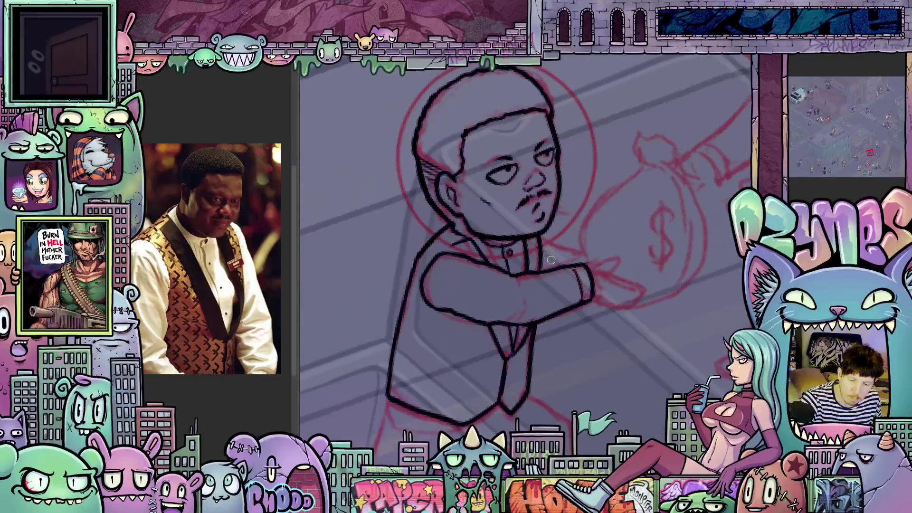
{"action": "left_click_drag", "start_coordinate": [546, 270], "coordinate": [546, 232]}
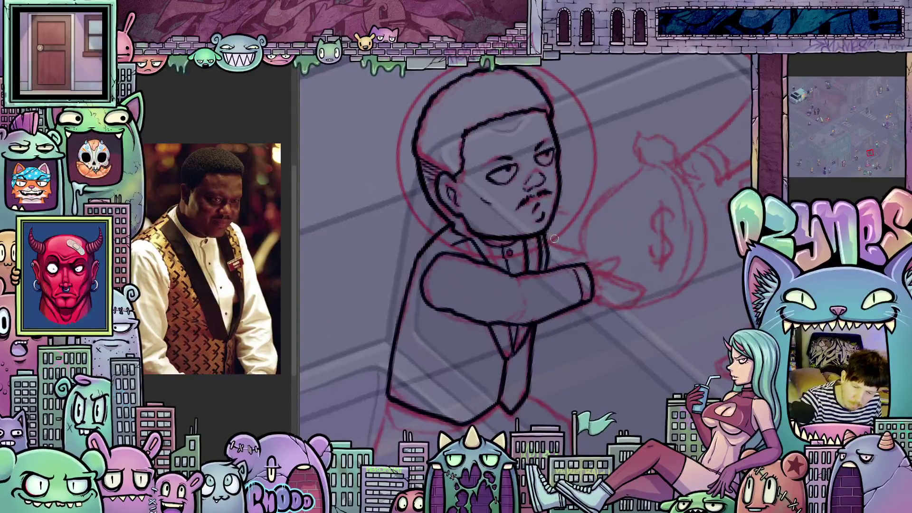
- Add arm fold lines, the jacket's lower right corner and the first leg line
{"action": "mouse_move", "coordinate": [576, 246]}
{"action": "left_mouse_down"}
{"action": "mouse_move", "coordinate": [610, 250]}
{"action": "mouse_move", "coordinate": [631, 346]}
{"action": "mouse_move", "coordinate": [612, 302]}
{"action": "mouse_move", "coordinate": [631, 353]}
{"action": "mouse_move", "coordinate": [703, 291]}
{"action": "mouse_move", "coordinate": [713, 335]}
{"action": "left_mouse_up"}
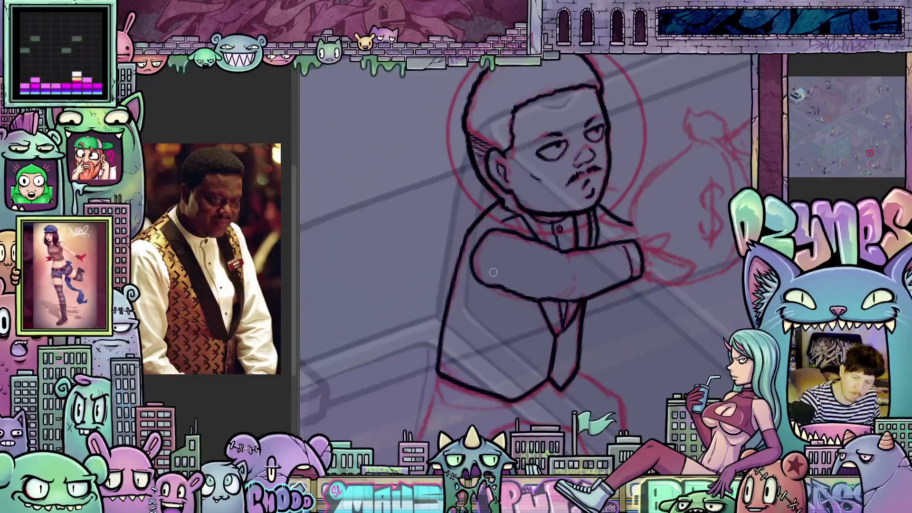
{"action": "mouse_move", "coordinate": [498, 256]}
{"action": "left_mouse_down"}
{"action": "mouse_move", "coordinate": [504, 281]}
{"action": "mouse_move", "coordinate": [517, 284]}
{"action": "left_mouse_up"}
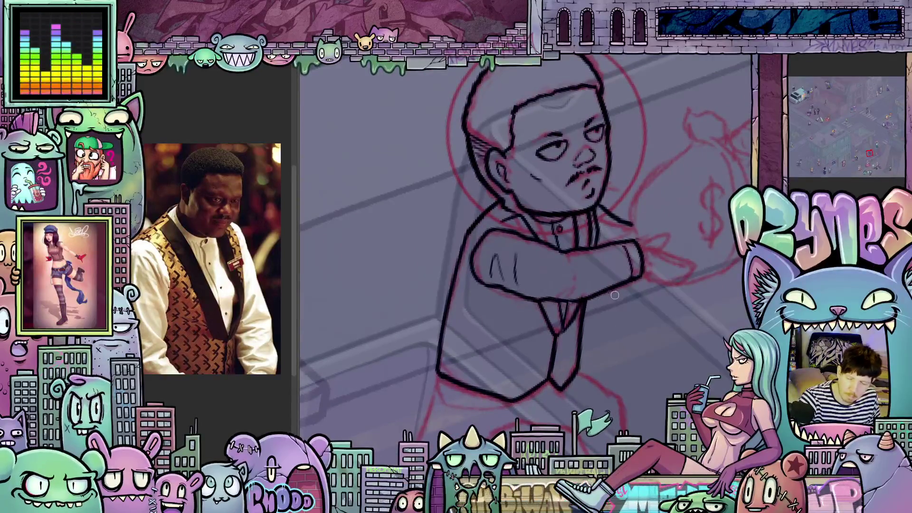
{"action": "scroll", "coordinate": [614, 295], "scroll_direction": "down", "scroll_amount": 5}
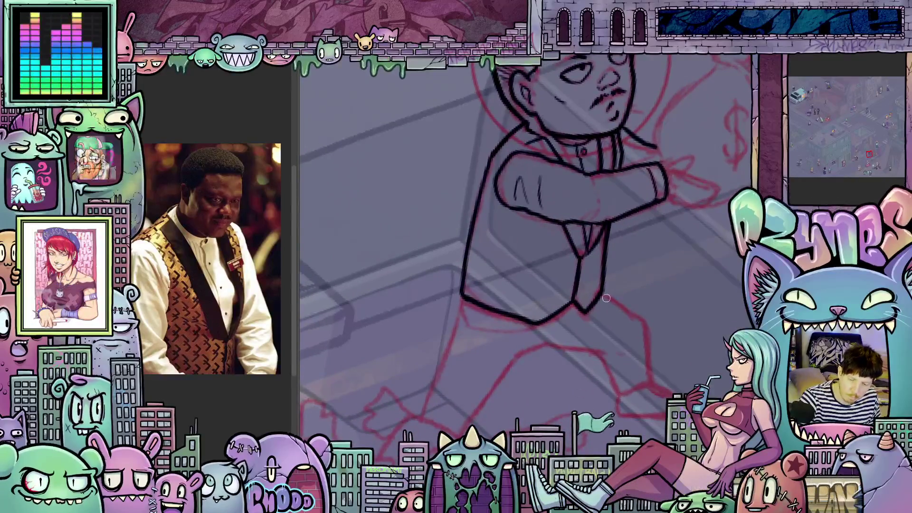
{"action": "left_click_drag", "start_coordinate": [601, 295], "coordinate": [631, 311]}
{"action": "scroll", "coordinate": [662, 335], "scroll_direction": "down", "scroll_amount": 5}
{"action": "mouse_move", "coordinate": [591, 264]}
{"action": "left_mouse_down"}
{"action": "mouse_move", "coordinate": [604, 328]}
{"action": "mouse_move", "coordinate": [570, 347]}
{"action": "mouse_move", "coordinate": [596, 315]}
{"action": "mouse_move", "coordinate": [607, 334]}
{"action": "mouse_move", "coordinate": [543, 295]}
{"action": "left_mouse_up"}
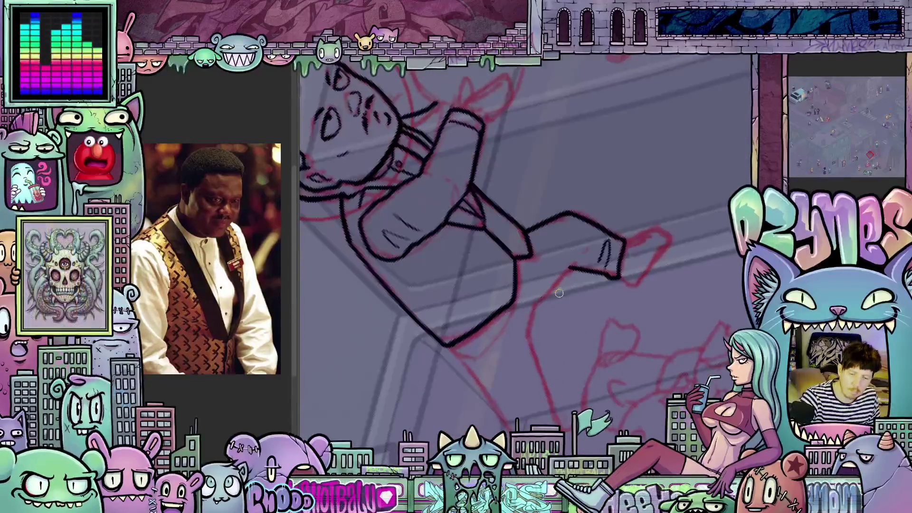
- Ink the lower leg outlines down to the foot and outline the shoe in black
{"action": "left_click_drag", "start_coordinate": [569, 269], "coordinate": [541, 300]}
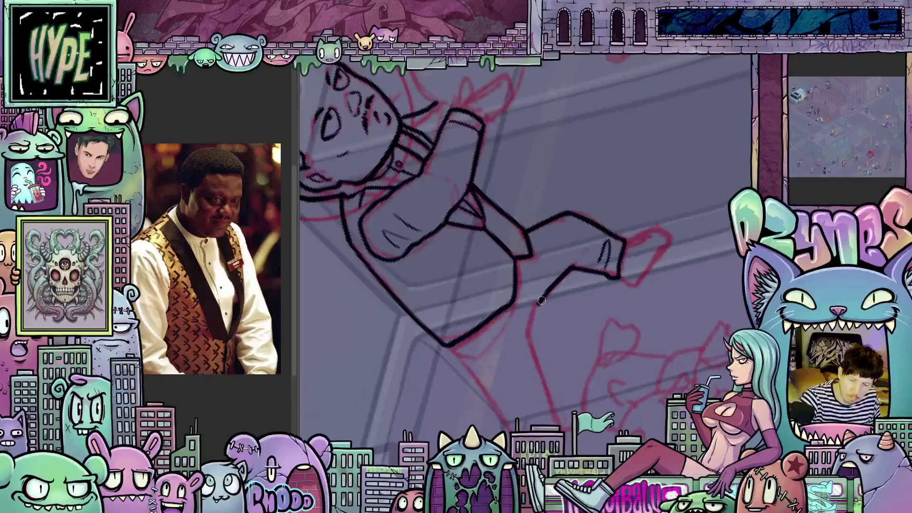
{"action": "mouse_move", "coordinate": [530, 332]}
{"action": "left_mouse_down"}
{"action": "mouse_move", "coordinate": [497, 329]}
{"action": "mouse_move", "coordinate": [473, 394]}
{"action": "left_mouse_up"}
{"action": "left_click_drag", "start_coordinate": [477, 361], "coordinate": [467, 411]}
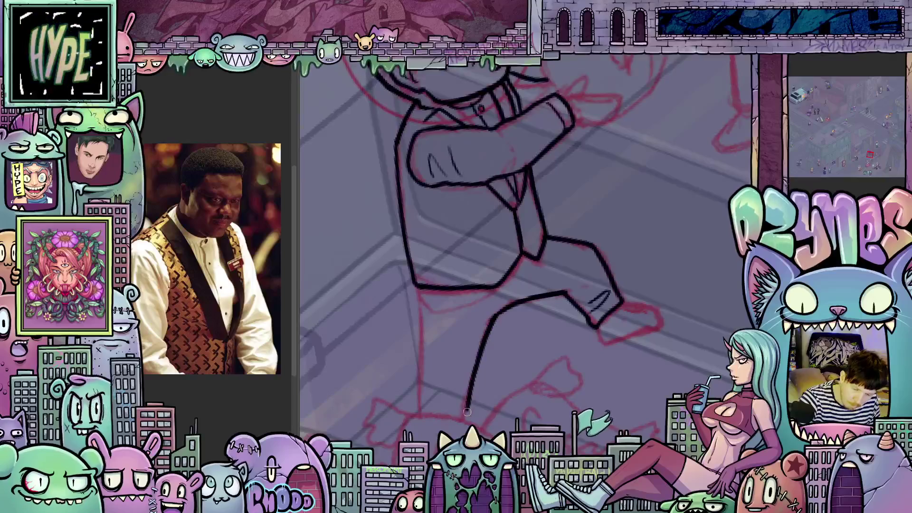
{"action": "left_click_drag", "start_coordinate": [418, 288], "coordinate": [414, 404]}
{"action": "mouse_move", "coordinate": [570, 404]}
{"action": "left_mouse_down"}
{"action": "mouse_move", "coordinate": [605, 408]}
{"action": "mouse_move", "coordinate": [601, 434]}
{"action": "mouse_move", "coordinate": [553, 368]}
{"action": "left_mouse_up"}
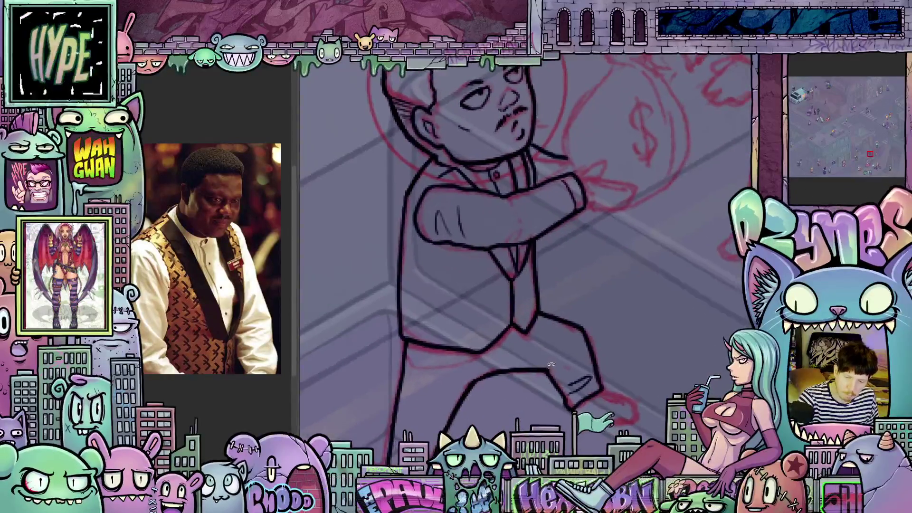
{"action": "mouse_move", "coordinate": [604, 404]}
{"action": "left_mouse_down"}
{"action": "mouse_move", "coordinate": [583, 352]}
{"action": "mouse_move", "coordinate": [546, 356]}
{"action": "left_mouse_up"}
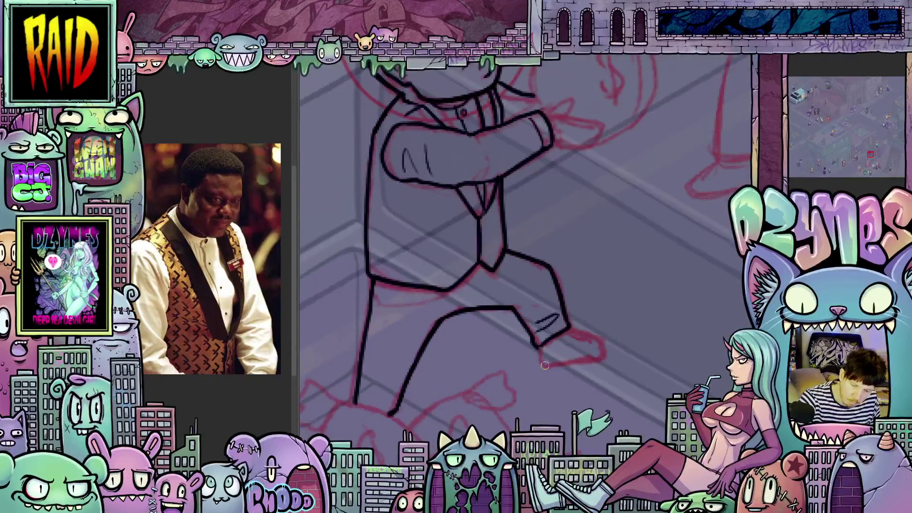
{"action": "mouse_move", "coordinate": [544, 364]}
{"action": "left_mouse_down"}
{"action": "mouse_move", "coordinate": [604, 357]}
{"action": "mouse_move", "coordinate": [586, 336]}
{"action": "mouse_move", "coordinate": [600, 356]}
{"action": "mouse_move", "coordinate": [591, 343]}
{"action": "mouse_move", "coordinate": [611, 333]}
{"action": "mouse_move", "coordinate": [553, 419]}
{"action": "mouse_move", "coordinate": [556, 349]}
{"action": "left_mouse_up"}
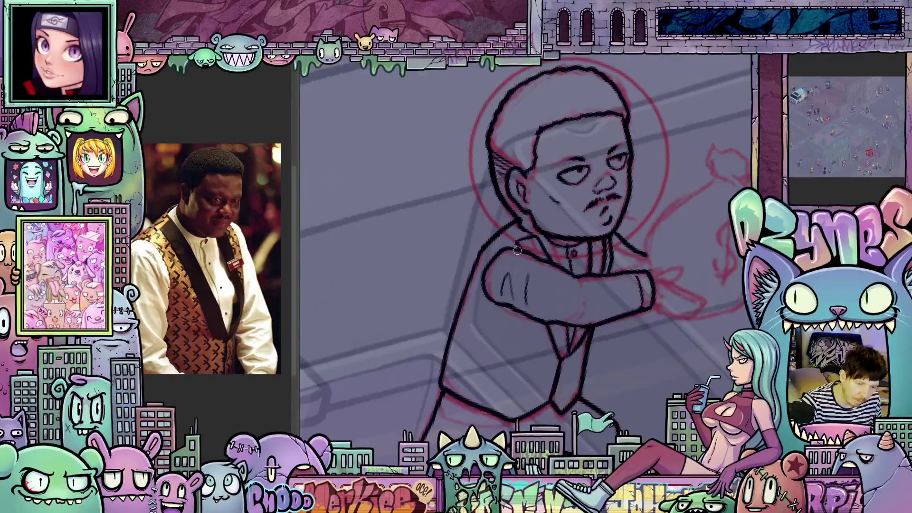
{"action": "scroll", "coordinate": [577, 326], "scroll_direction": "up", "scroll_amount": 3}
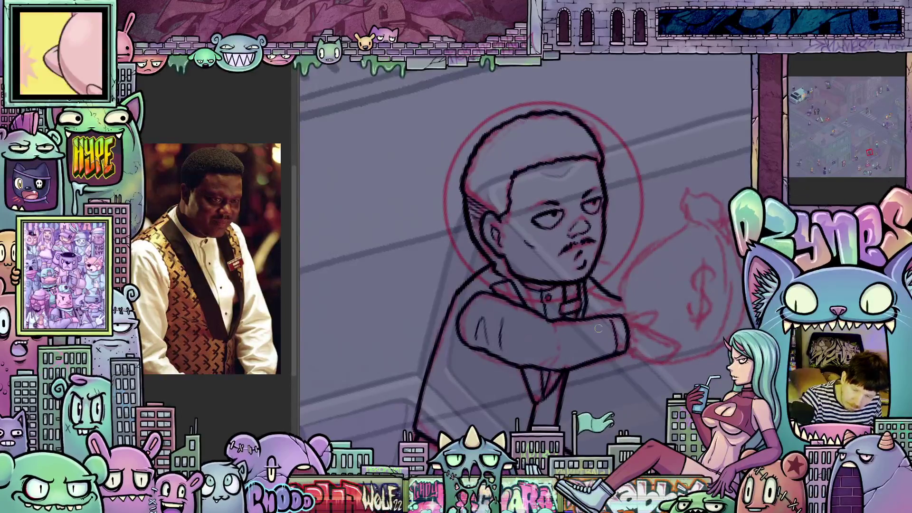
- Zoom out to see both characters, then tilt the canvas and ink the man's outstretched hand extending right
{"action": "scroll", "coordinate": [633, 341], "scroll_direction": "down", "scroll_amount": 5}
{"action": "left_click_drag", "start_coordinate": [632, 341], "coordinate": [569, 371]}
{"action": "scroll", "coordinate": [551, 382], "scroll_direction": "up", "scroll_amount": 5}
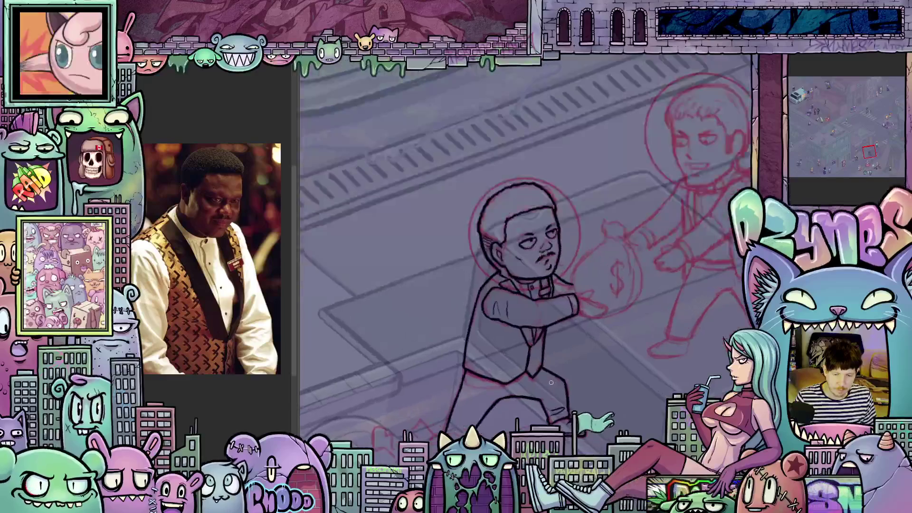
{"action": "scroll", "coordinate": [560, 382], "scroll_direction": "up", "scroll_amount": 1}
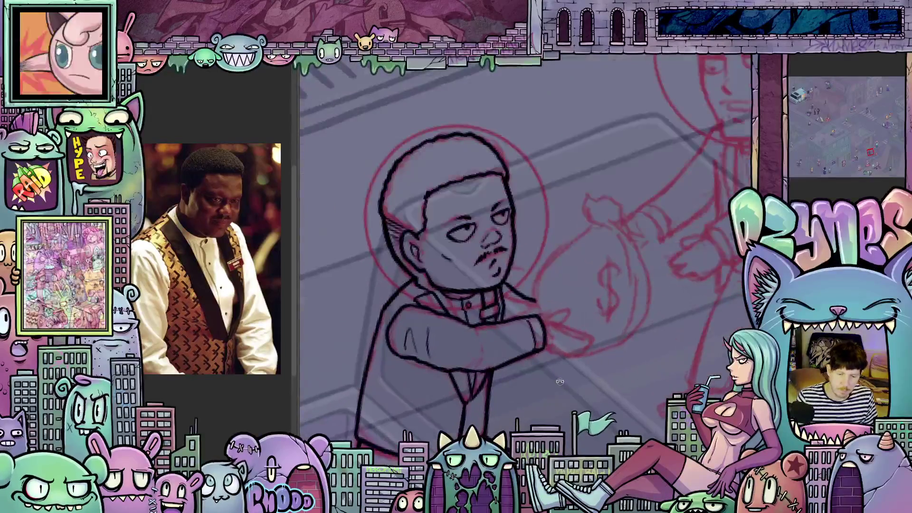
{"action": "left_click_drag", "start_coordinate": [560, 381], "coordinate": [584, 284]}
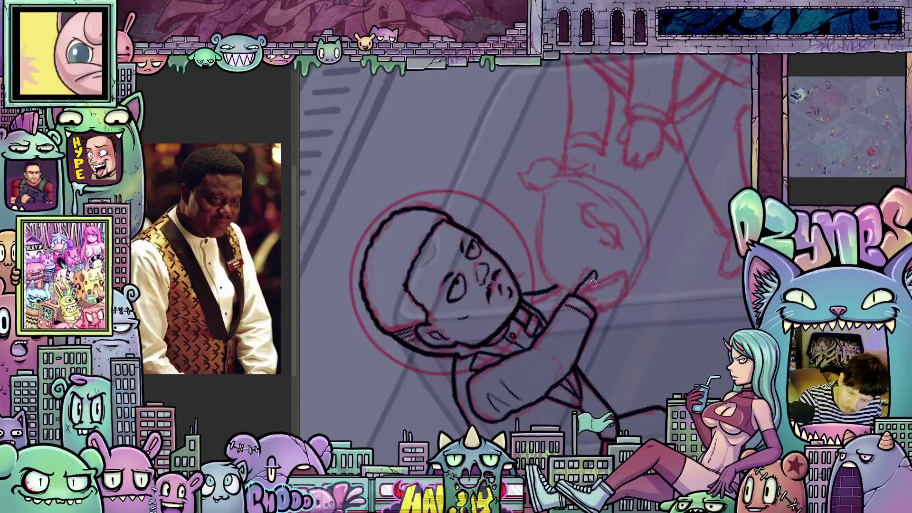
{"action": "left_click_drag", "start_coordinate": [596, 280], "coordinate": [613, 272]}
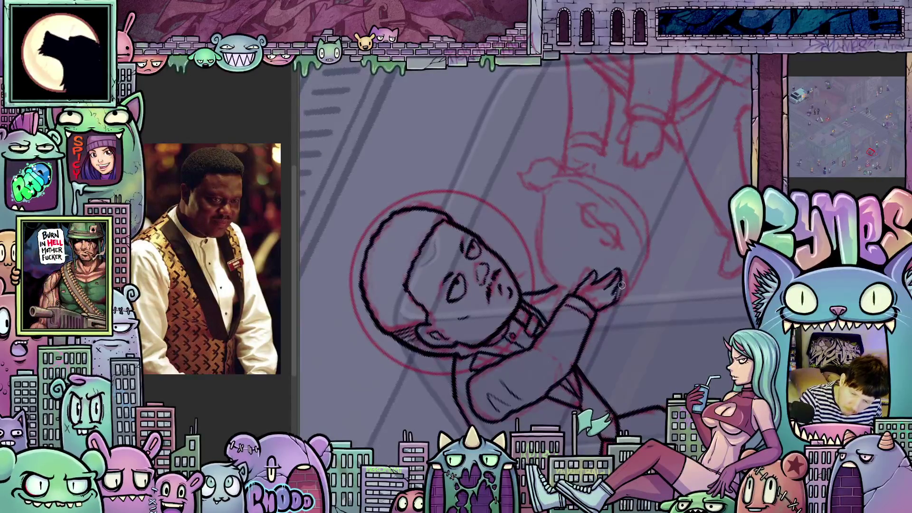
- With the canvas upright again, ink the money bag's left outline, knotted top and dollar sign in black
{"action": "mouse_move", "coordinate": [621, 295]}
{"action": "left_mouse_down"}
{"action": "mouse_move", "coordinate": [617, 385]}
{"action": "mouse_move", "coordinate": [600, 409]}
{"action": "left_mouse_up"}
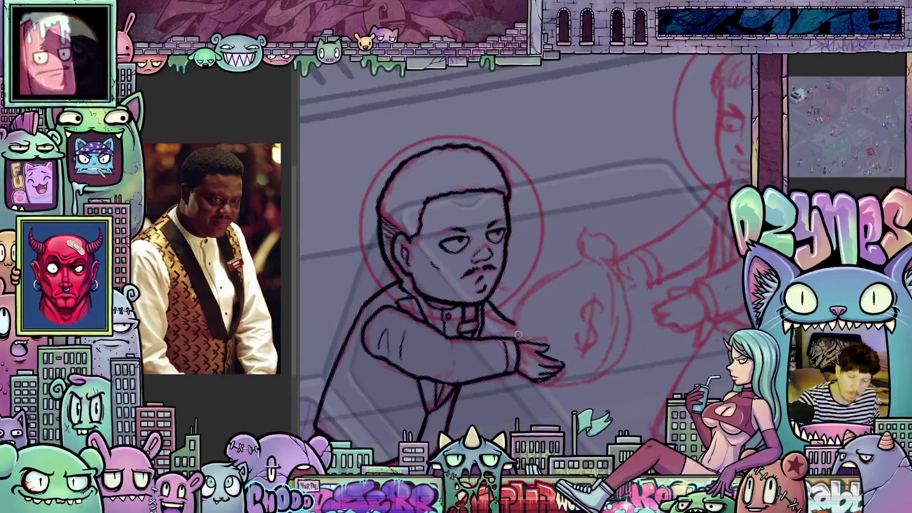
{"action": "mouse_move", "coordinate": [516, 325]}
{"action": "left_mouse_down"}
{"action": "mouse_move", "coordinate": [529, 297]}
{"action": "mouse_move", "coordinate": [583, 259]}
{"action": "left_mouse_up"}
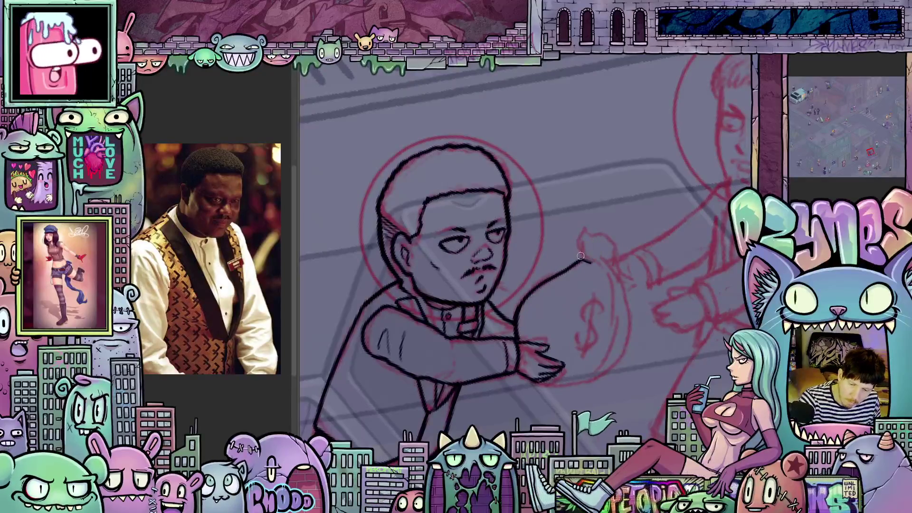
{"action": "mouse_move", "coordinate": [615, 259]}
{"action": "left_mouse_down"}
{"action": "mouse_move", "coordinate": [588, 267]}
{"action": "mouse_move", "coordinate": [591, 235]}
{"action": "mouse_move", "coordinate": [620, 257]}
{"action": "mouse_move", "coordinate": [623, 352]}
{"action": "mouse_move", "coordinate": [568, 388]}
{"action": "left_mouse_up"}
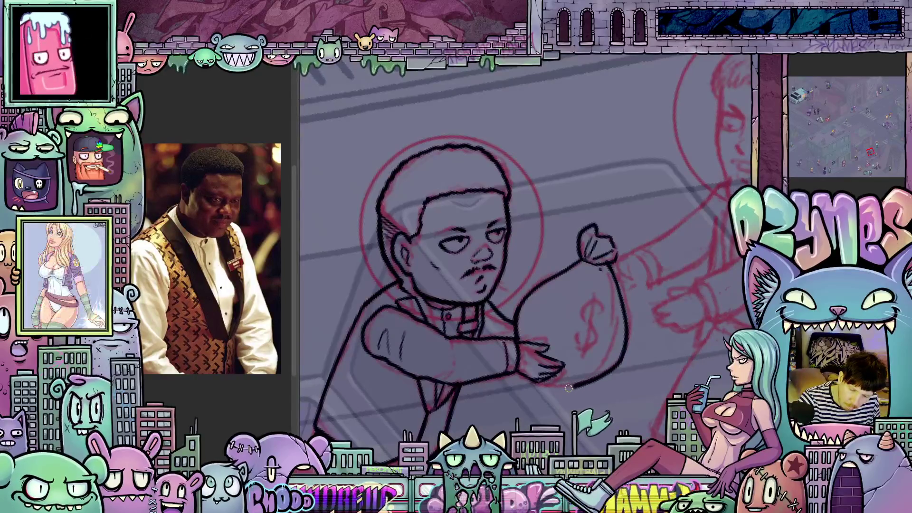
{"action": "mouse_move", "coordinate": [601, 305]}
{"action": "left_mouse_down"}
{"action": "mouse_move", "coordinate": [586, 309]}
{"action": "mouse_move", "coordinate": [595, 326]}
{"action": "mouse_move", "coordinate": [578, 339]}
{"action": "left_mouse_up"}
{"action": "left_click_drag", "start_coordinate": [595, 290], "coordinate": [587, 363]}
{"action": "scroll", "coordinate": [586, 364], "scroll_direction": "down", "scroll_amount": 3}
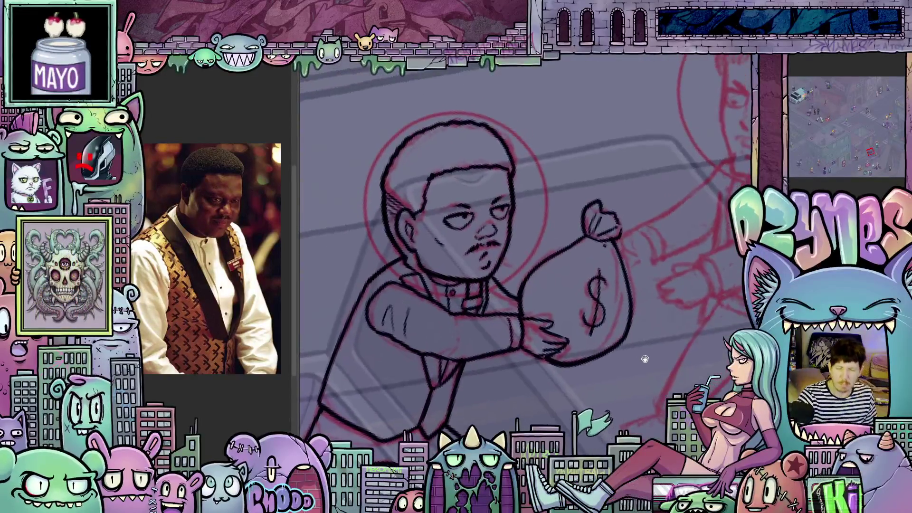
{"action": "scroll", "coordinate": [612, 371], "scroll_direction": "down", "scroll_amount": 3}
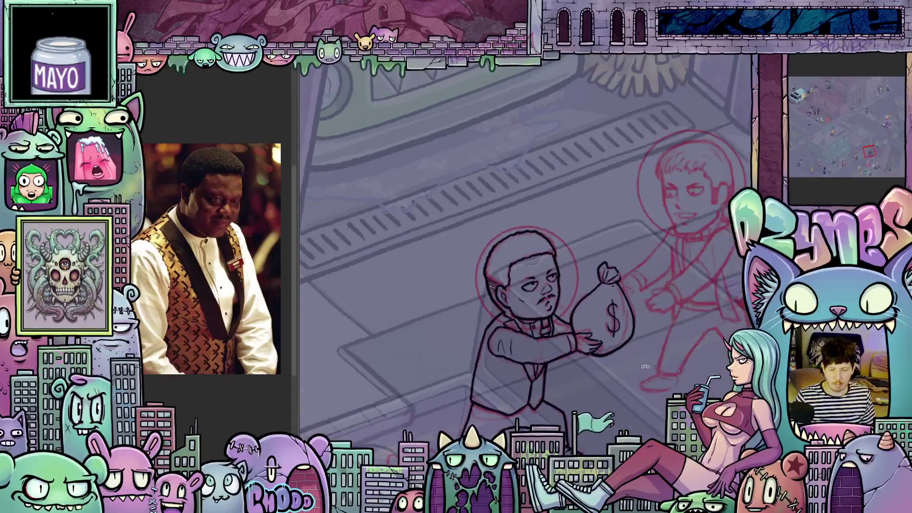
{"action": "mouse_move", "coordinate": [650, 376]}
{"action": "left_mouse_down"}
{"action": "mouse_move", "coordinate": [602, 371]}
{"action": "mouse_move", "coordinate": [583, 385]}
{"action": "mouse_move", "coordinate": [619, 340]}
{"action": "left_mouse_up"}
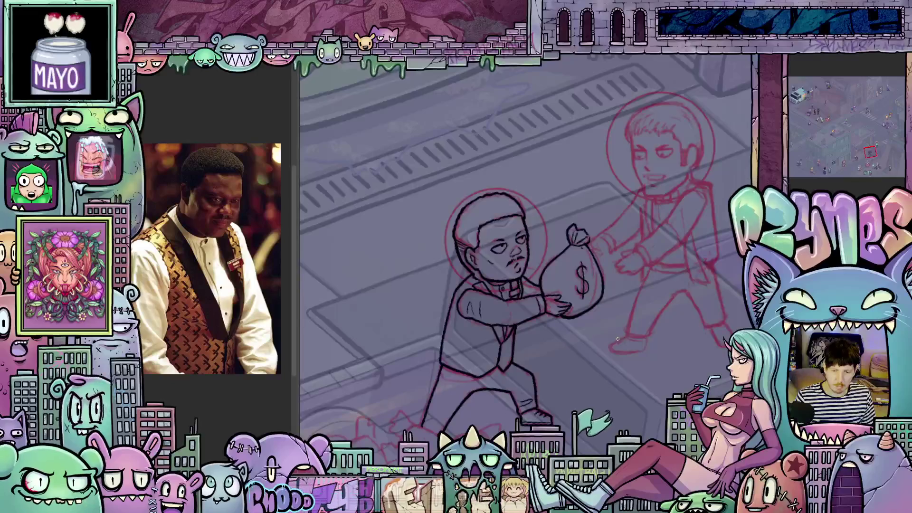
{"action": "scroll", "coordinate": [609, 309], "scroll_direction": "down", "scroll_amount": 3}
{"action": "left_click_drag", "start_coordinate": [610, 310], "coordinate": [593, 294]}
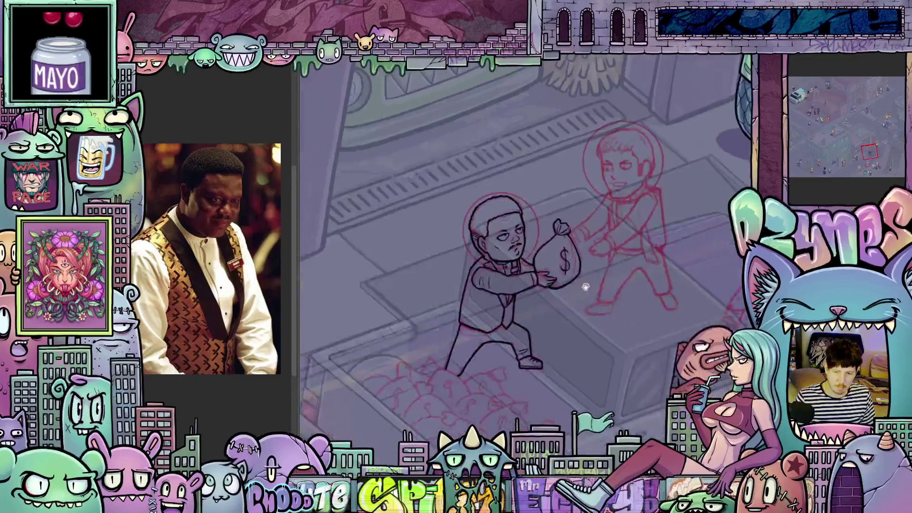
{"action": "scroll", "coordinate": [593, 294], "scroll_direction": "up", "scroll_amount": 3}
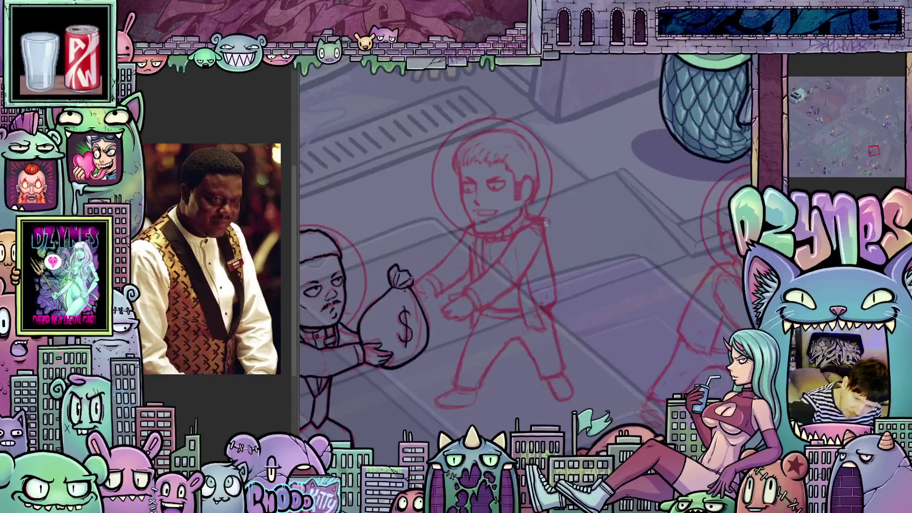
{"action": "left_click_drag", "start_coordinate": [543, 218], "coordinate": [628, 311]}
{"action": "scroll", "coordinate": [628, 312], "scroll_direction": "down", "scroll_amount": 5}
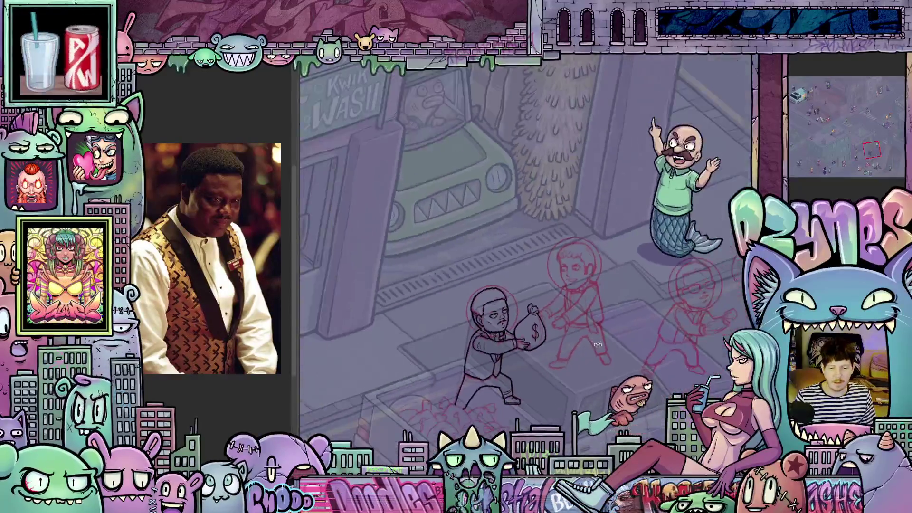
{"action": "left_click_drag", "start_coordinate": [617, 338], "coordinate": [588, 311]}
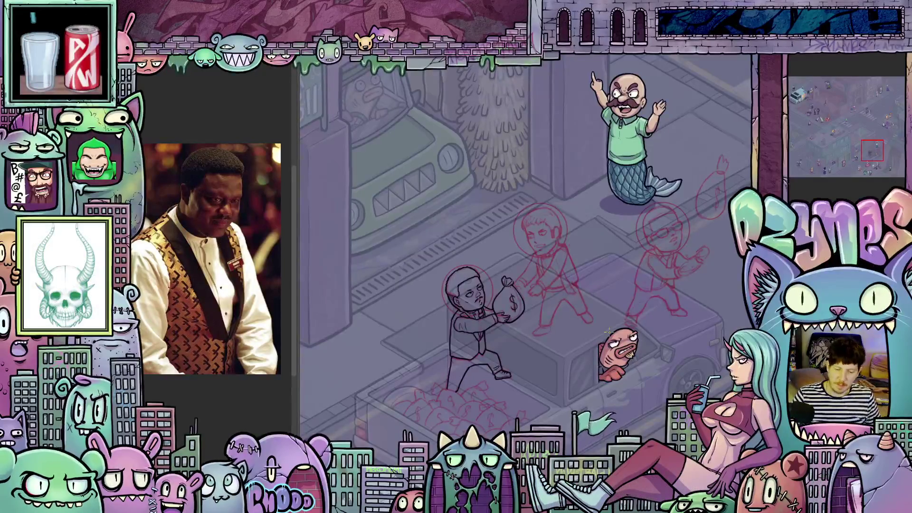
{"action": "scroll", "coordinate": [544, 349], "scroll_direction": "down", "scroll_amount": 3}
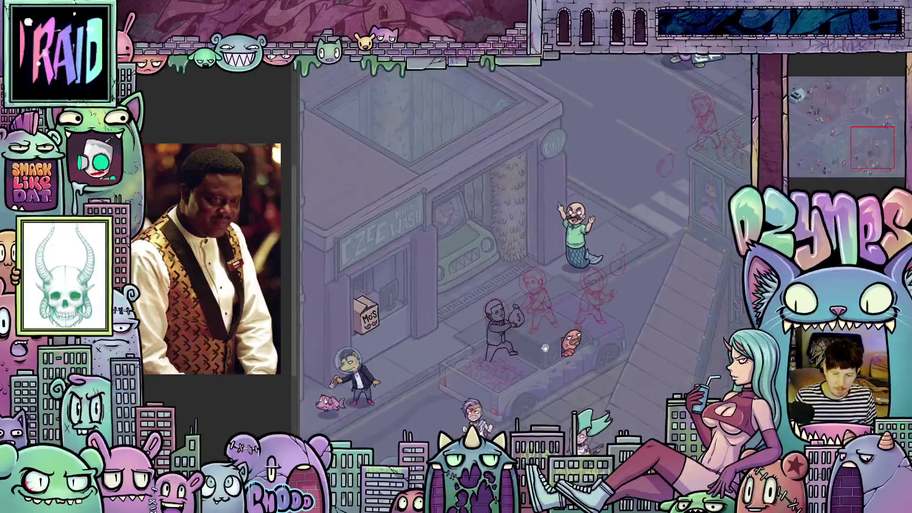
{"action": "left_click_drag", "start_coordinate": [545, 348], "coordinate": [529, 321]}
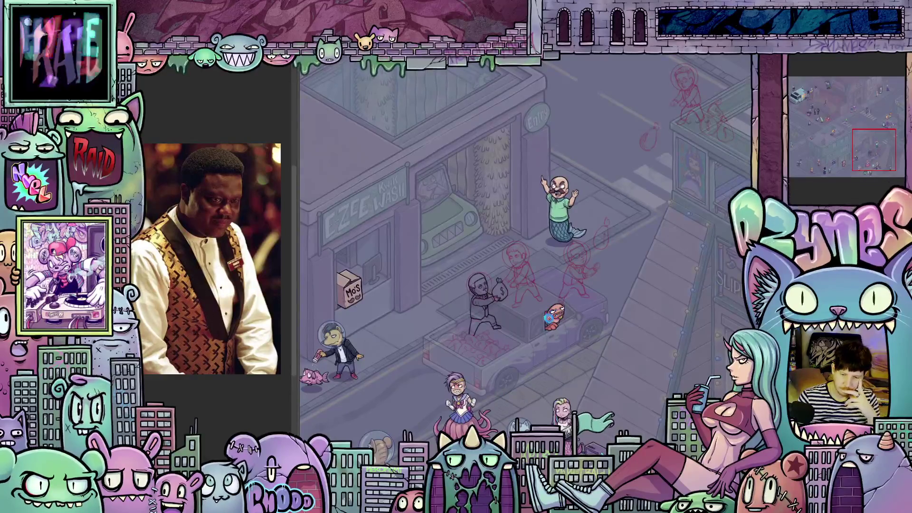
{"action": "scroll", "coordinate": [556, 313], "scroll_direction": "down", "scroll_amount": 2}
{"action": "scroll", "coordinate": [479, 306], "scroll_direction": "down", "scroll_amount": 1}
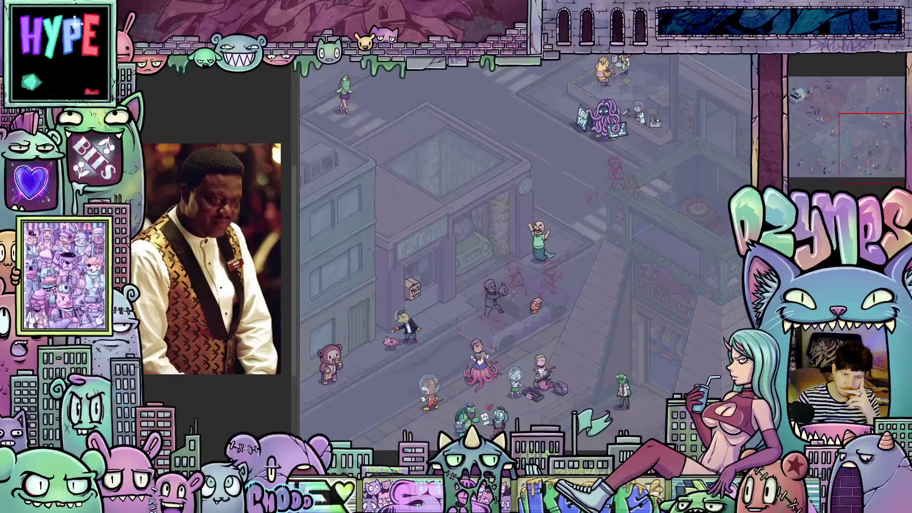
{"action": "scroll", "coordinate": [513, 296], "scroll_direction": "up", "scroll_amount": 3}
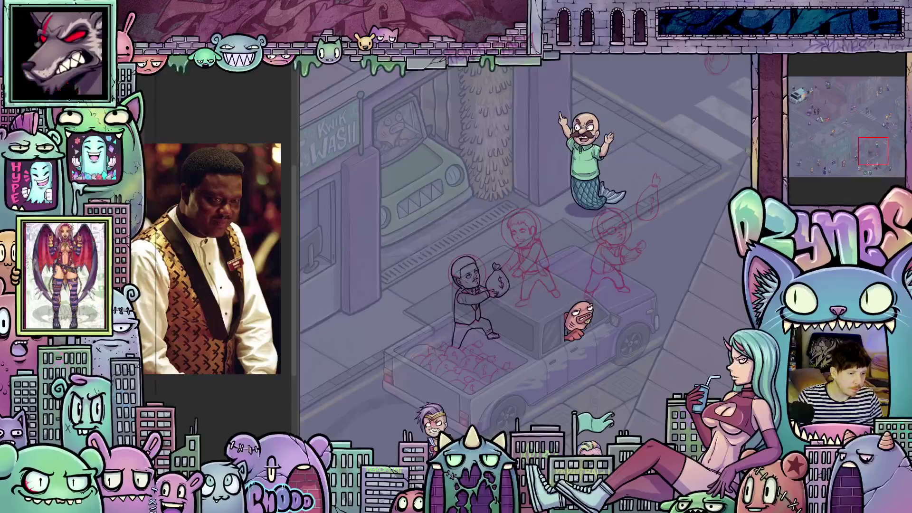
- Export the recorded timelapse, then ink more lines onto the right-hand building
{"action": "left_click", "coordinate": [12, 67]}
{"action": "mouse_move", "coordinate": [138, 202]}
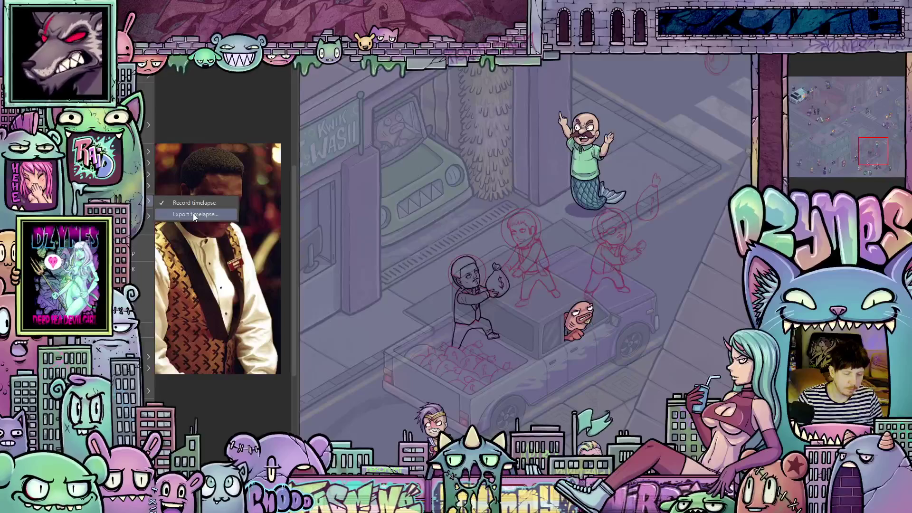
{"action": "left_click", "coordinate": [194, 215]}
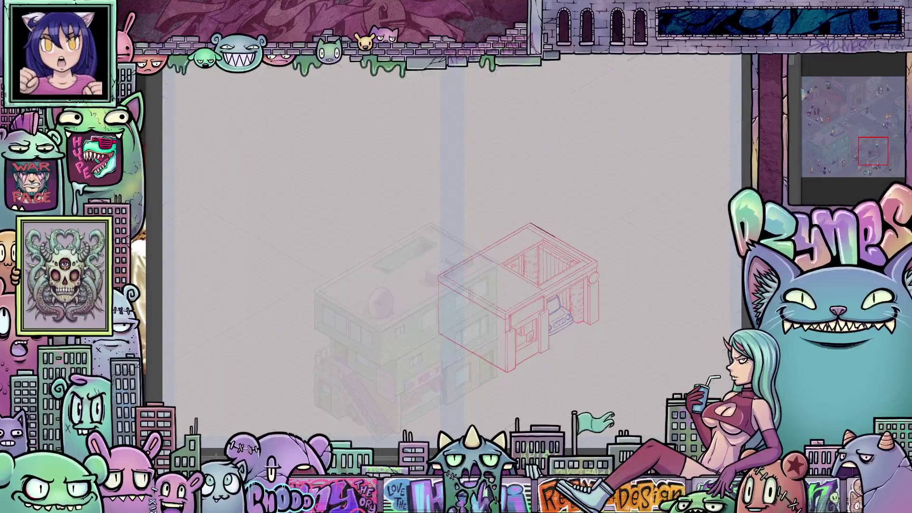
{"action": "left_click_drag", "start_coordinate": [545, 312], "coordinate": [539, 352]}
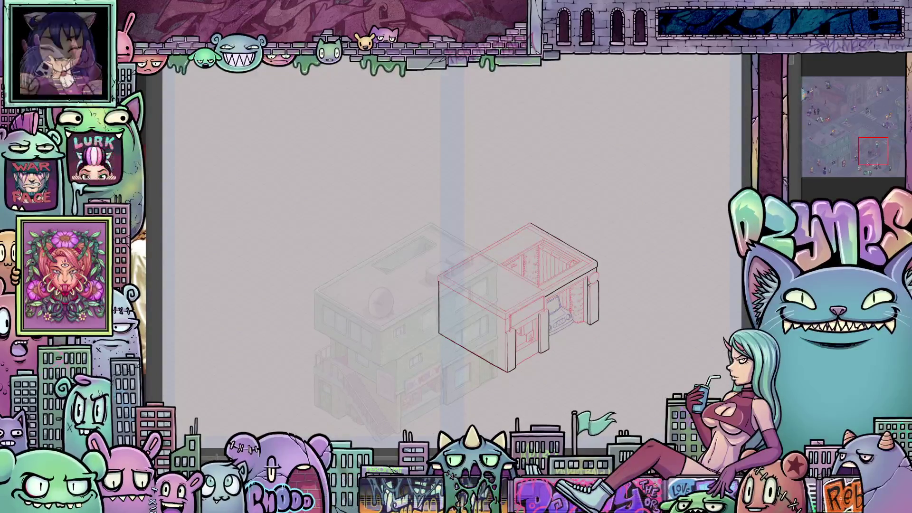
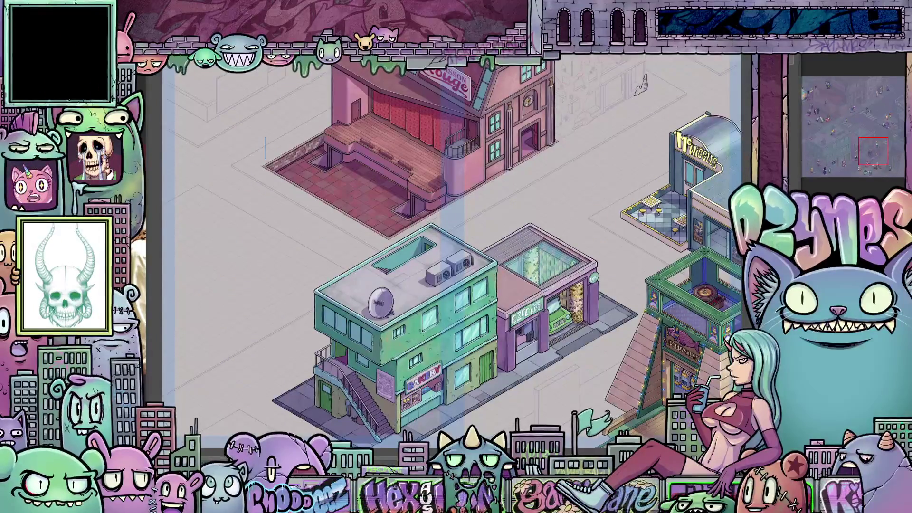
- Hide the pink stage building and sketch lines to reveal the stone-patterned building beneath
{"action": "key", "text": "ctrl+z"}
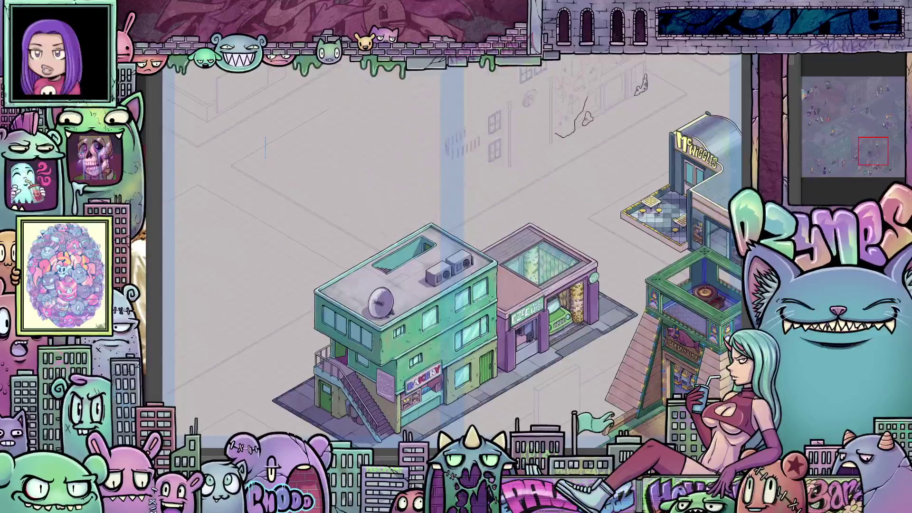
{"action": "key", "text": "ctrl+z"}
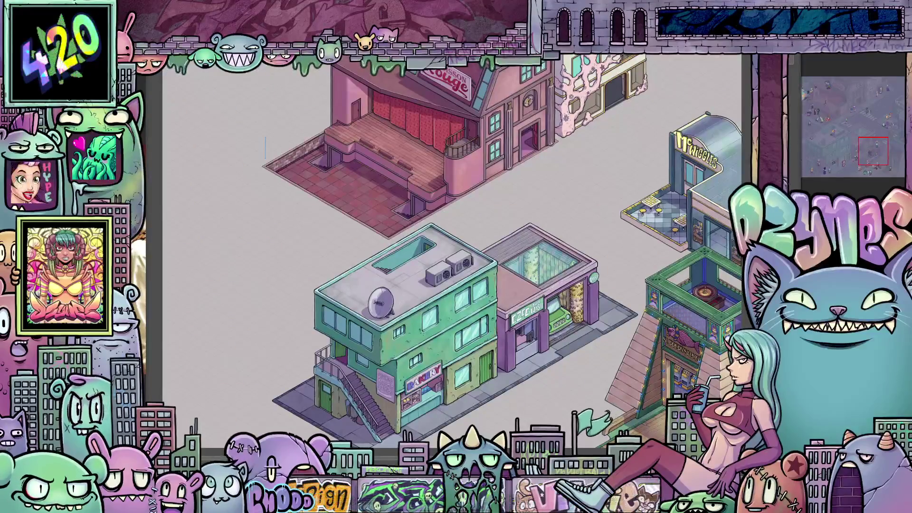
{"action": "key", "text": "Delete"}
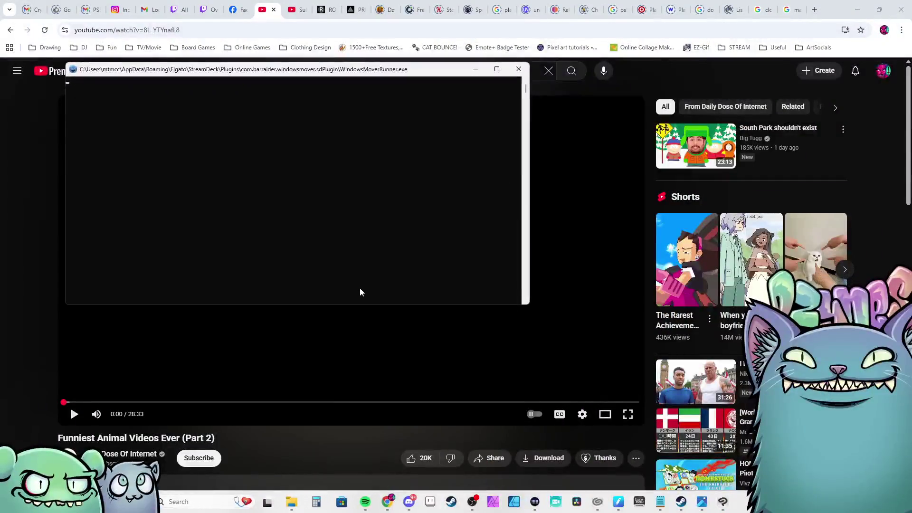
- Put the browser in full screen with F11 and start 'Funniest Animal Videos Ever (Part 2)' playing
{"action": "key", "text": "F11"}
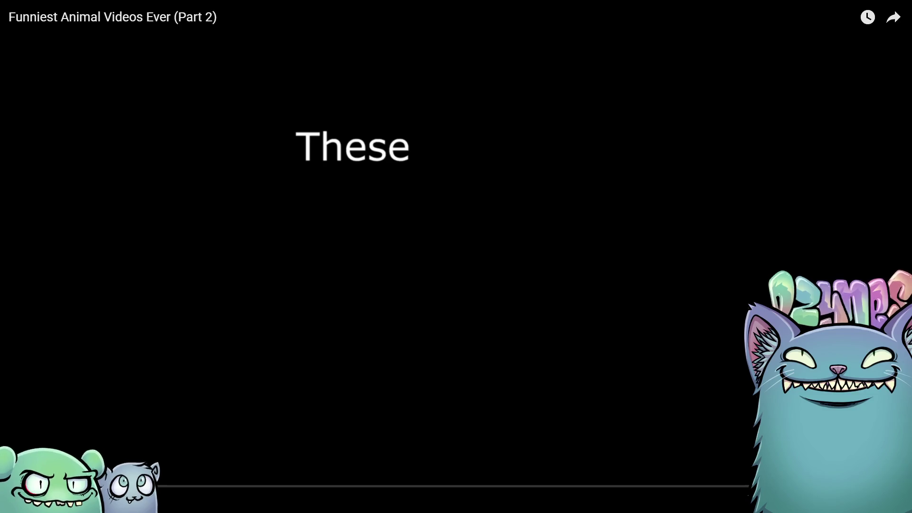
{"action": "left_click", "coordinate": [282, 256]}
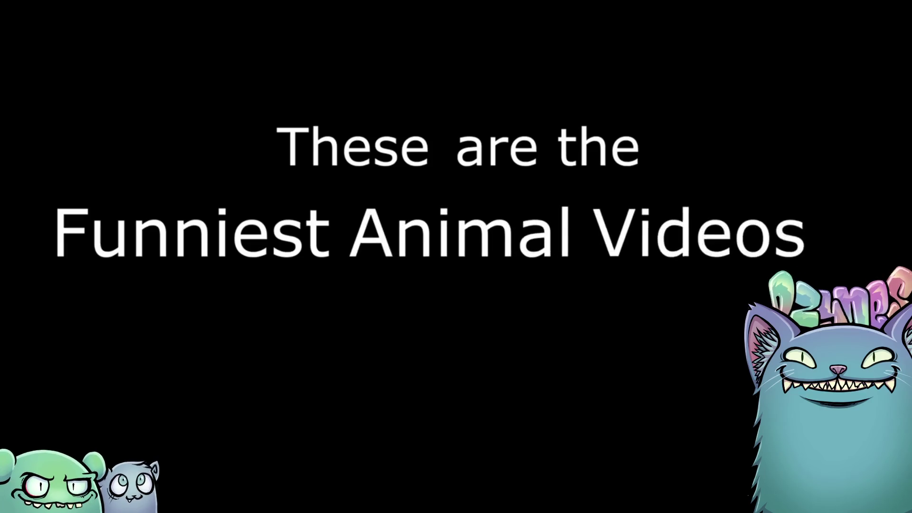